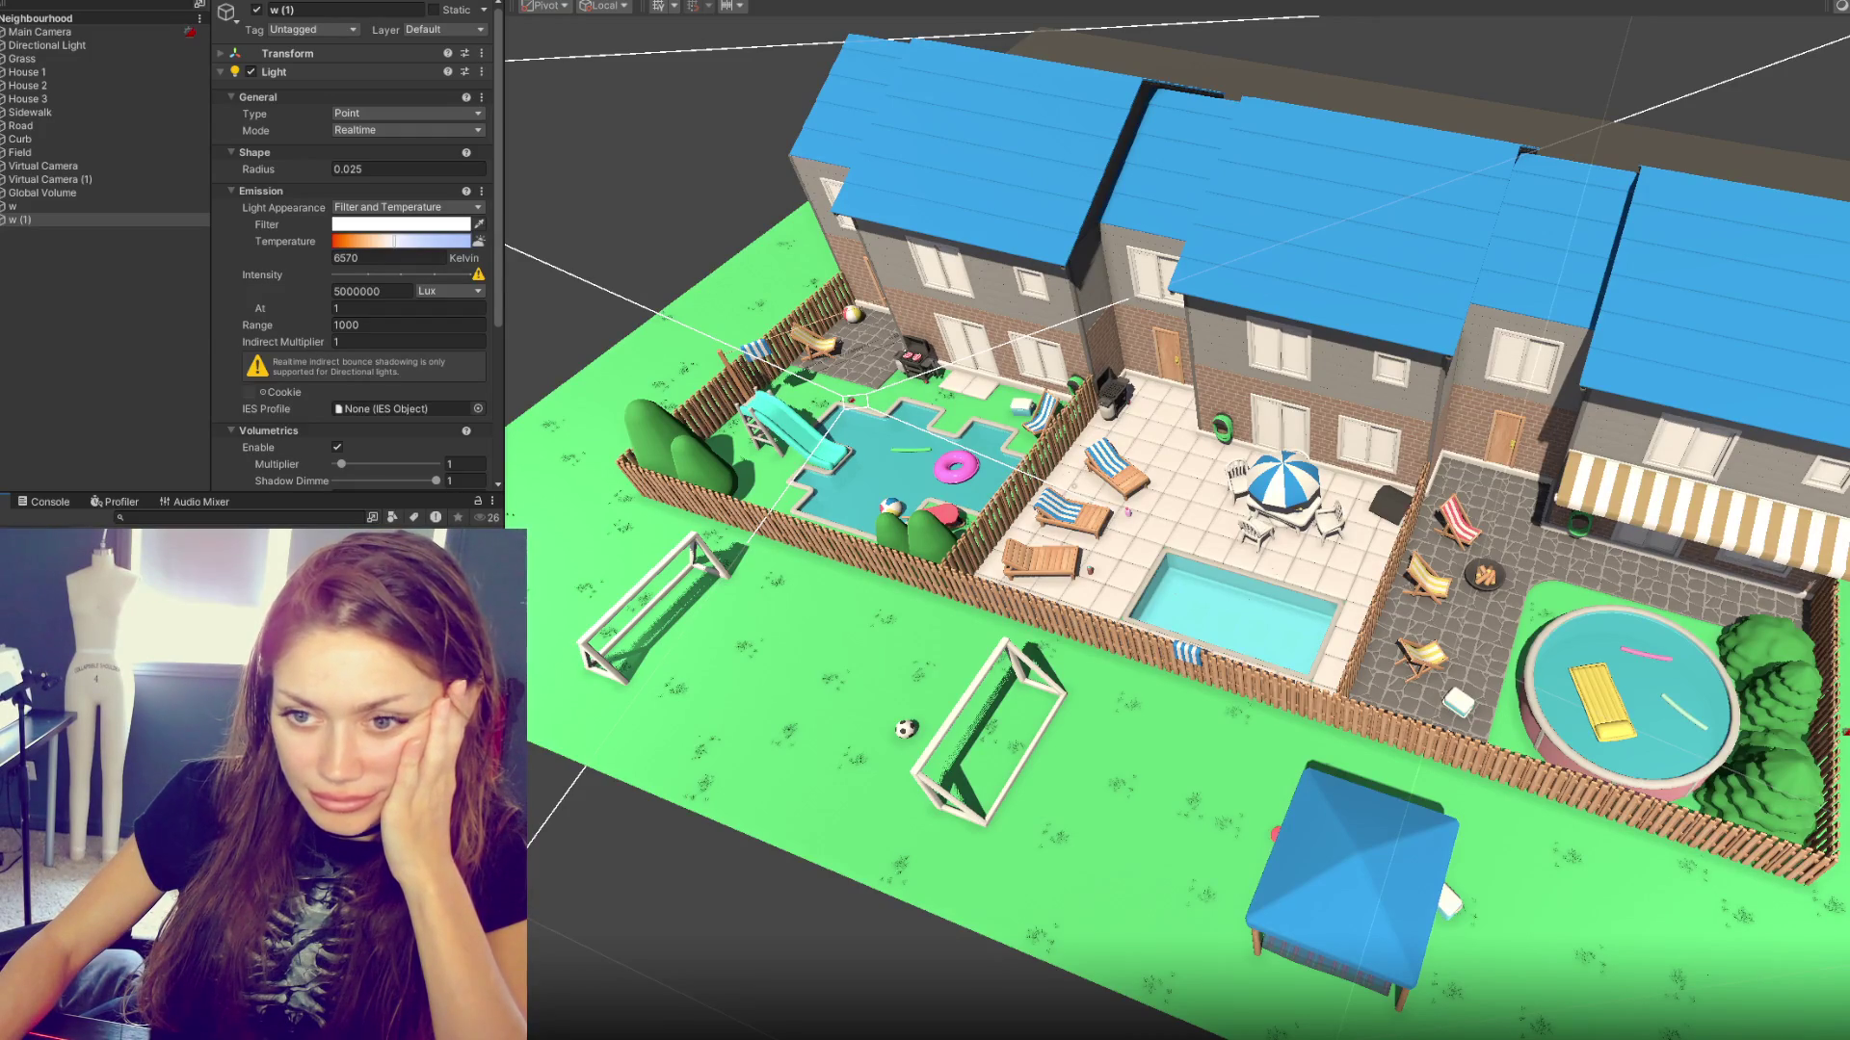
- Open the Window_Wall_On_Edge_window 1 prefab in Prefab Mode from the Project window
left_click(260, 675)
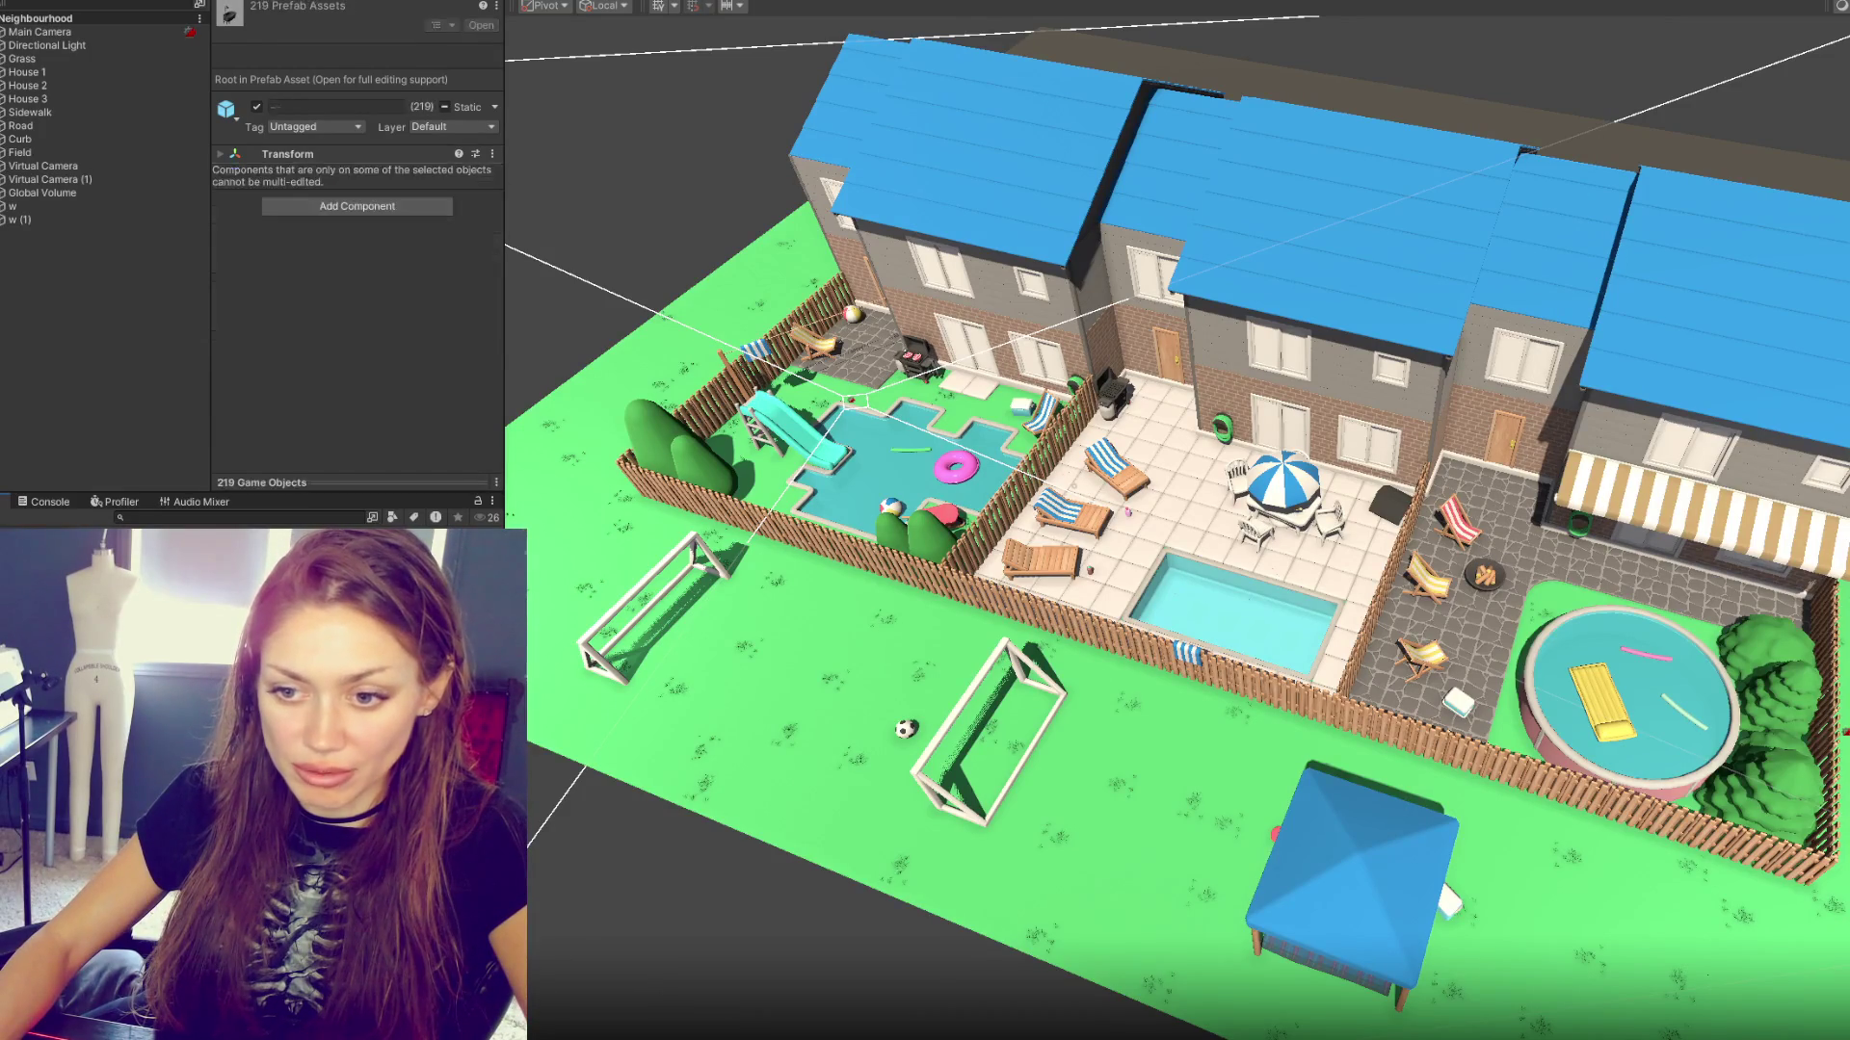
key("Return")
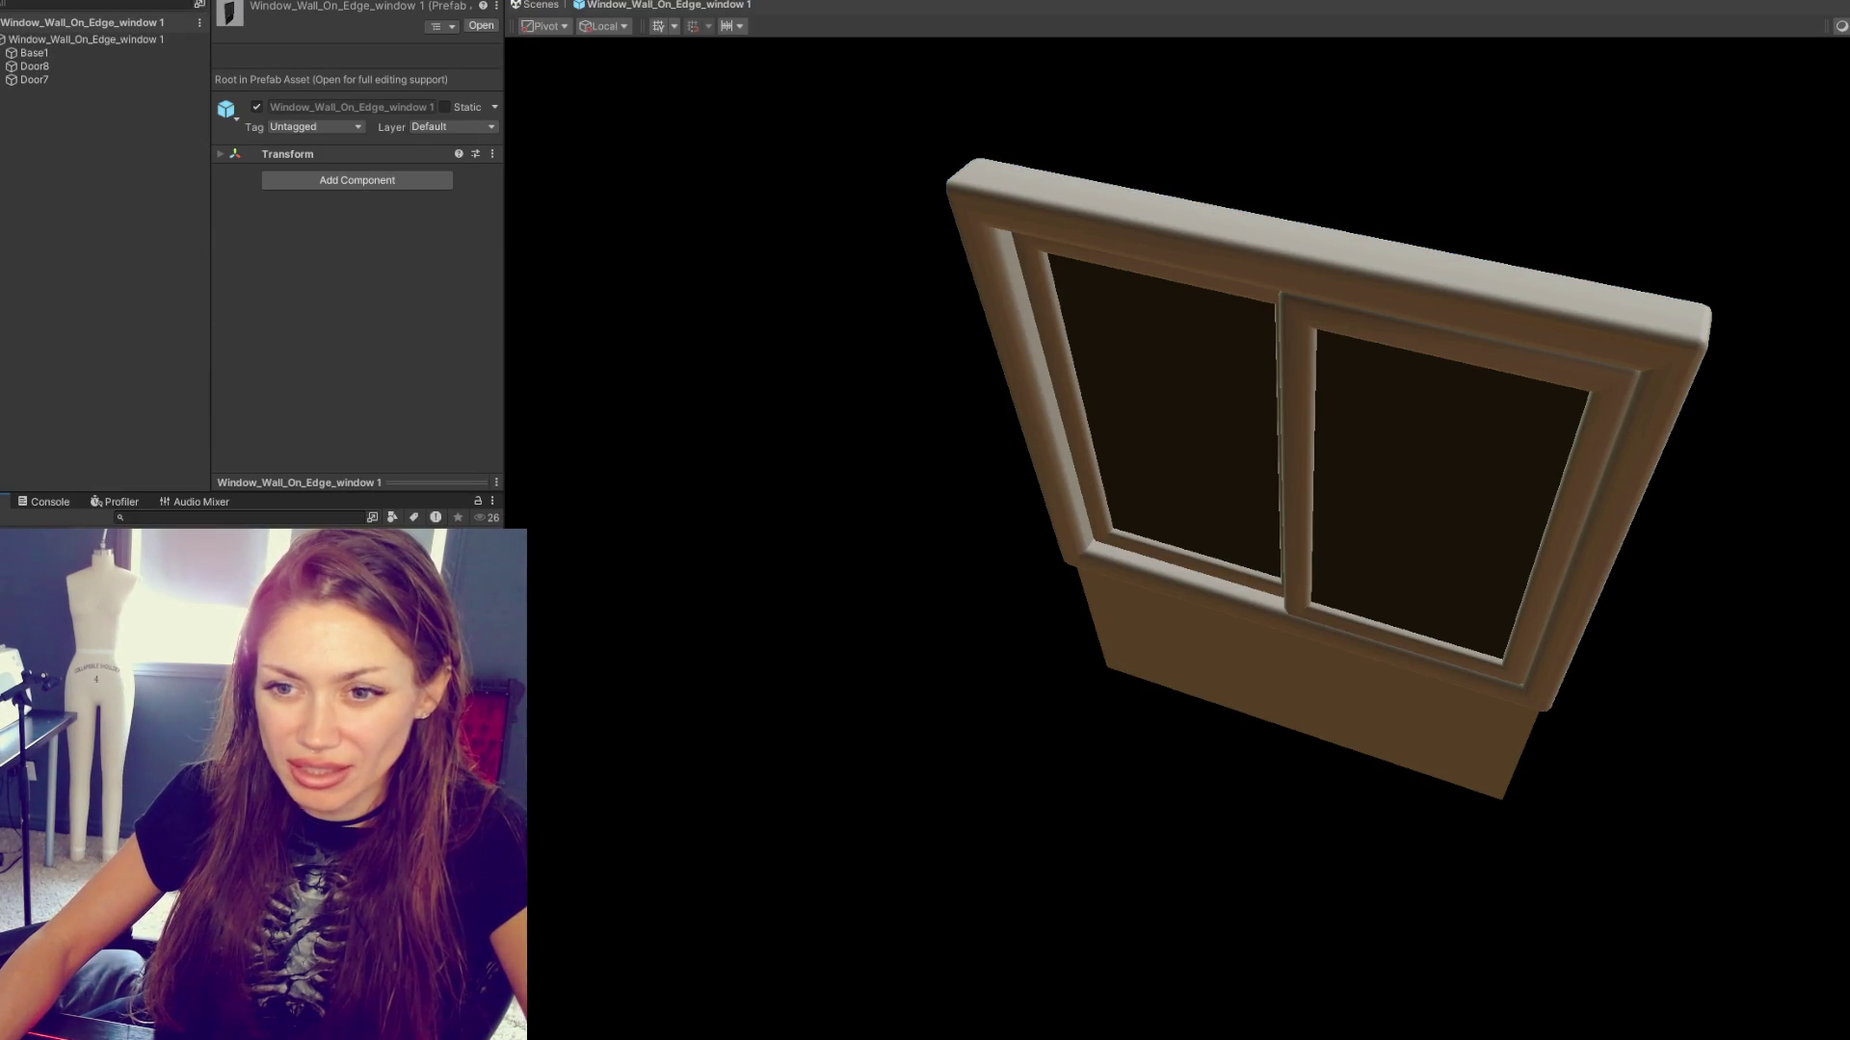
- Browse the prefab assets with Ctrl+A and the arrow keys to inspect the Apple prefab's mesh and HDRP/Lit Main material
key("ctrl+a")
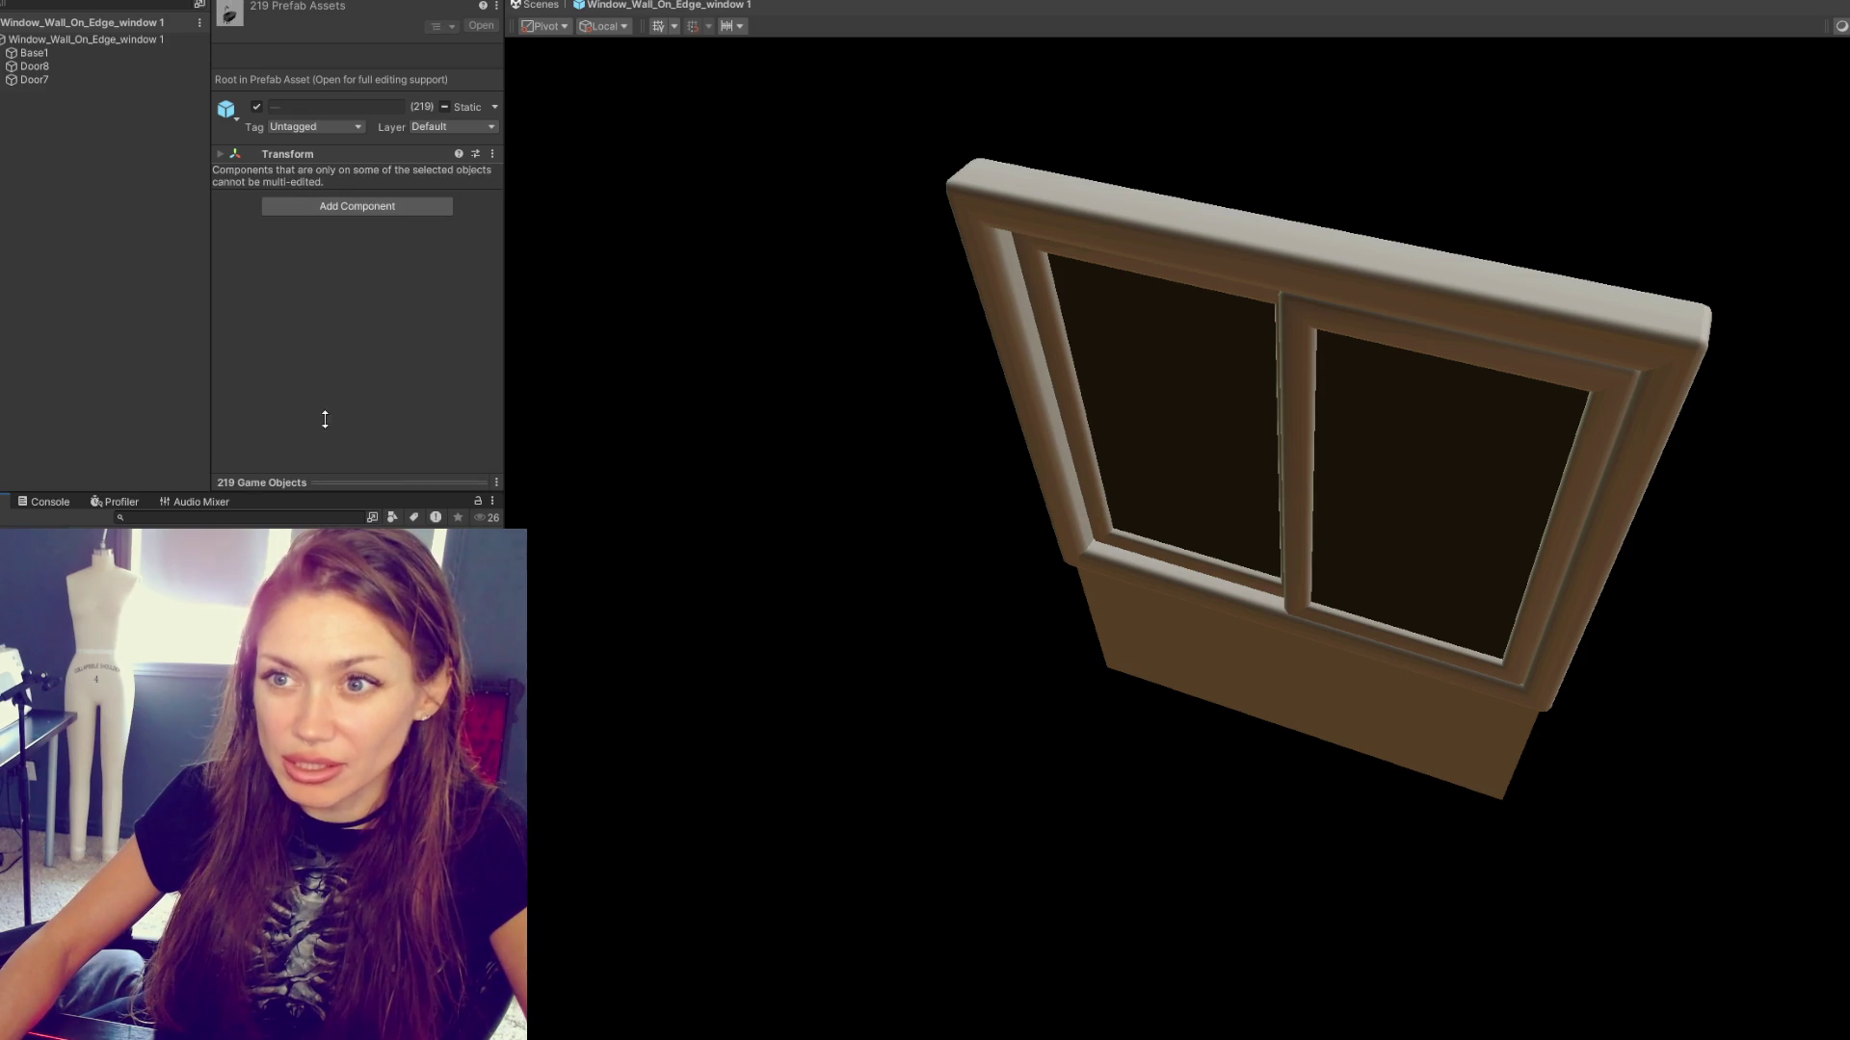
key("Down")
key("shift+Down")
key("shift+Down")
key("shift+Down")
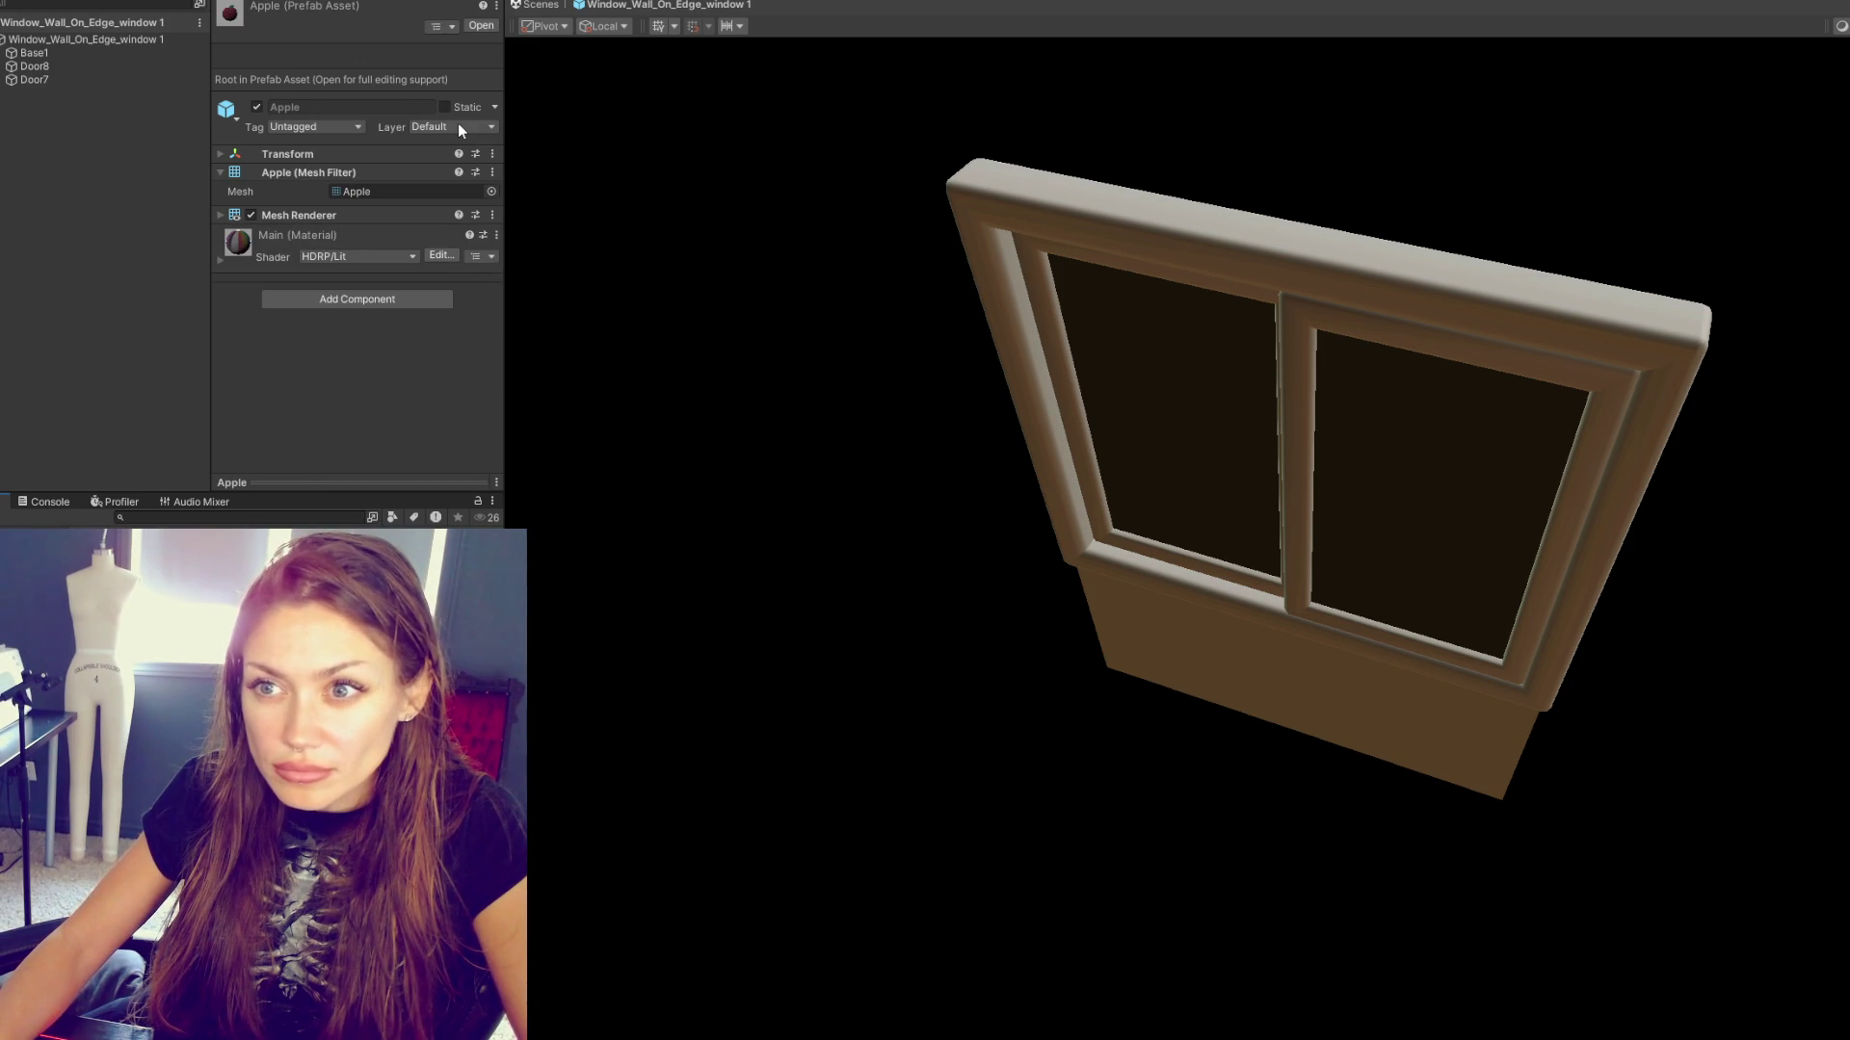
- Select the Beam1 prefab to inspect its mesh, collider and Wood material on HDRP/Lit
key("ctrl+a")
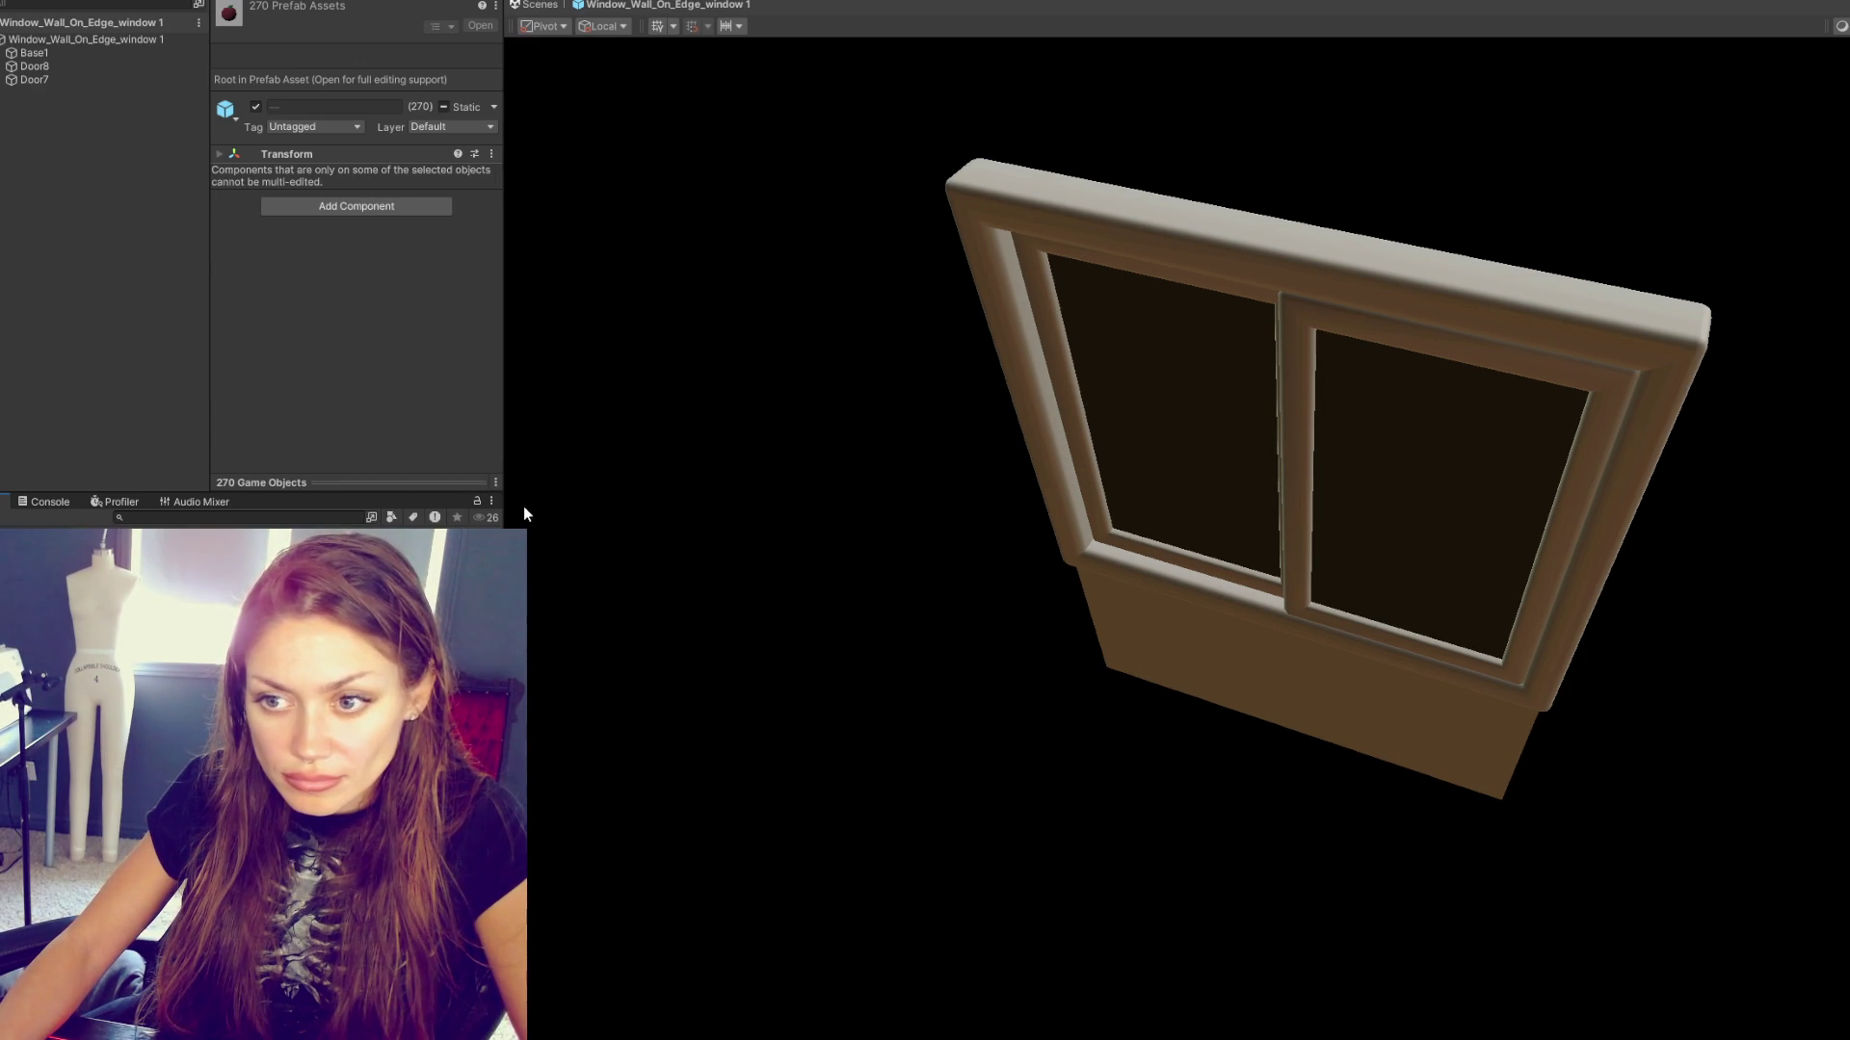
key("Down")
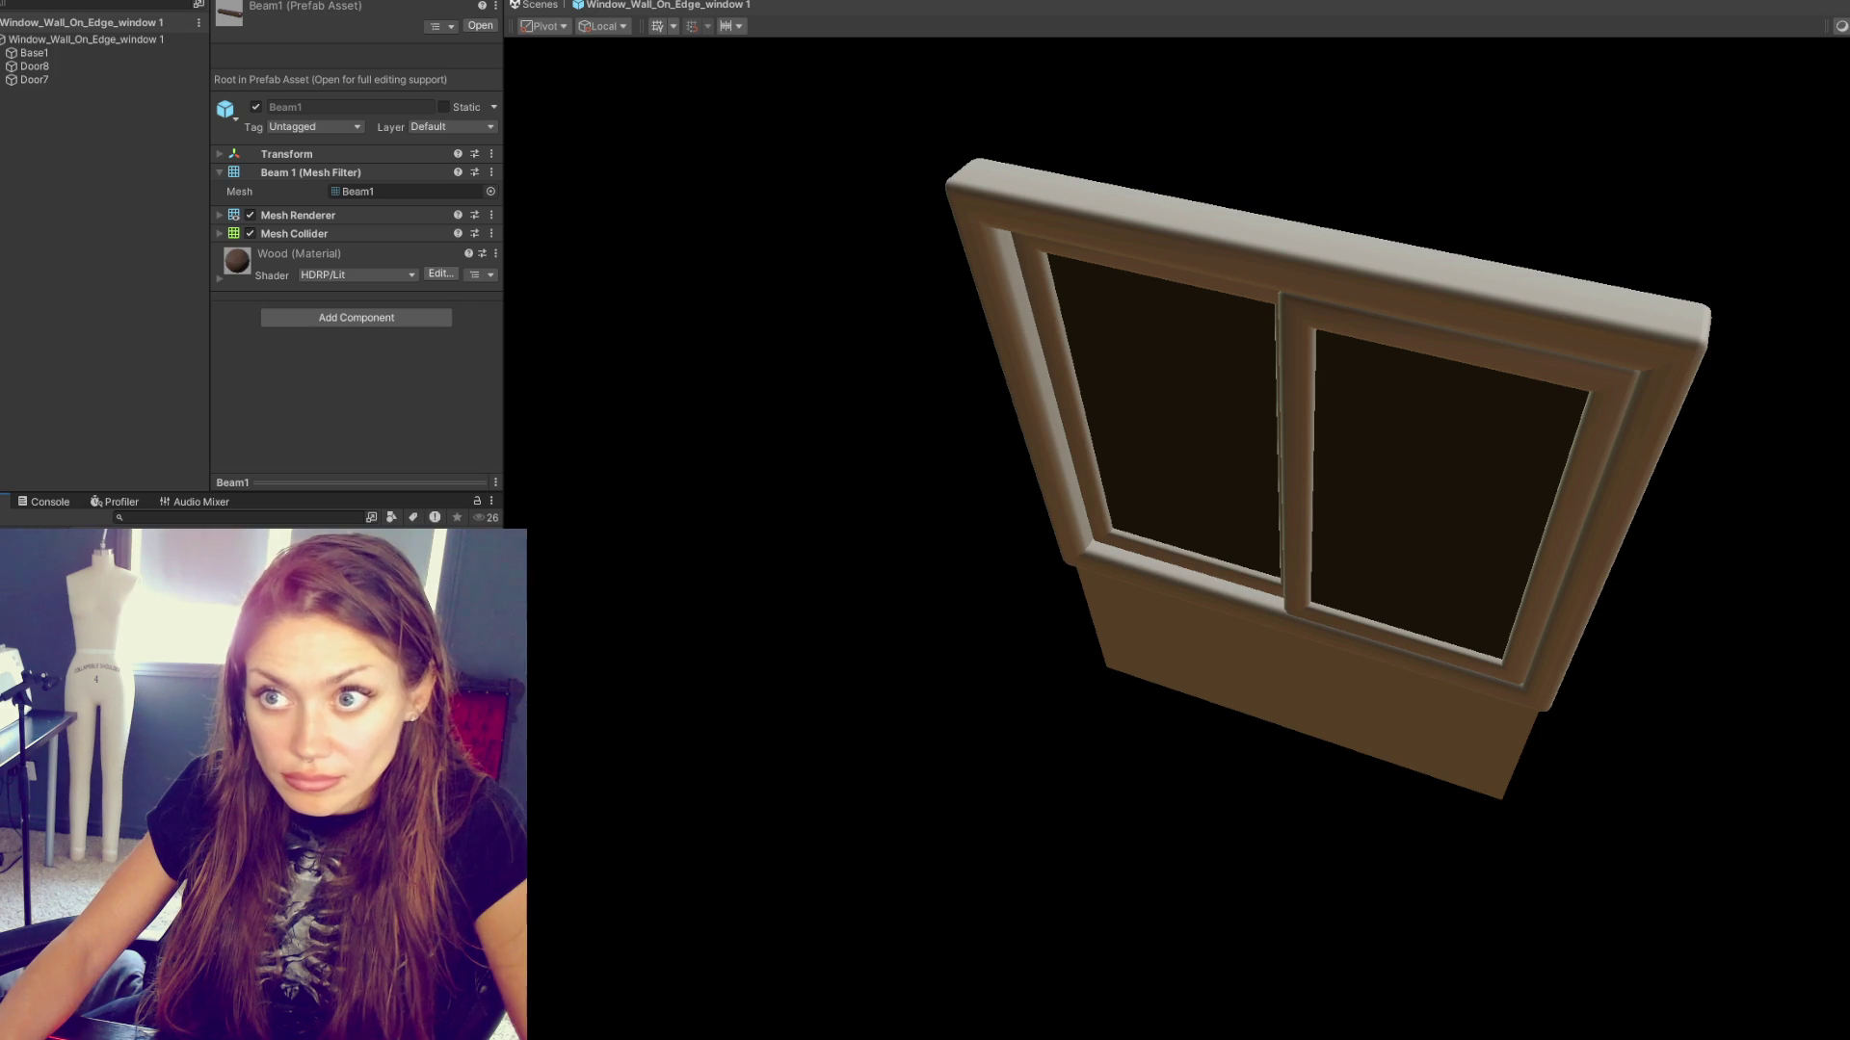
key("ctrl+a")
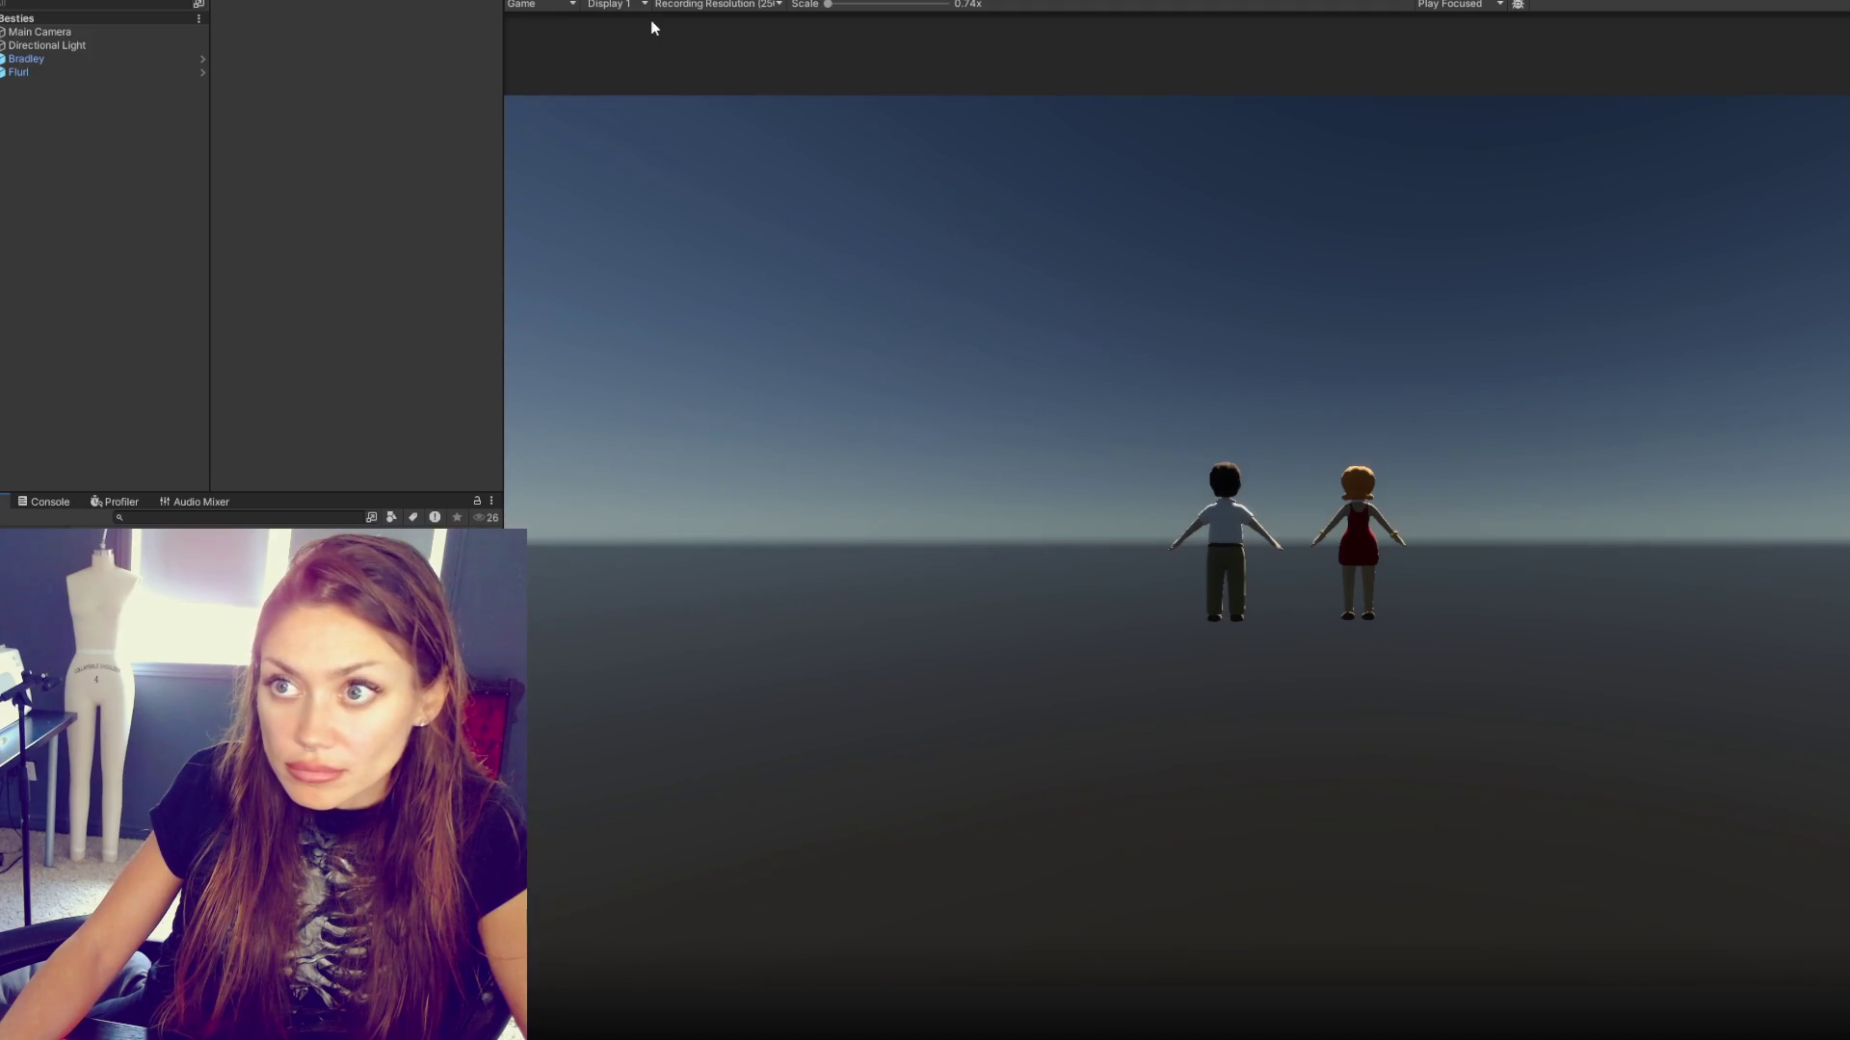
- Show the Besties scene with Bradley and Flurl in the Scene view
left_click(653, 0)
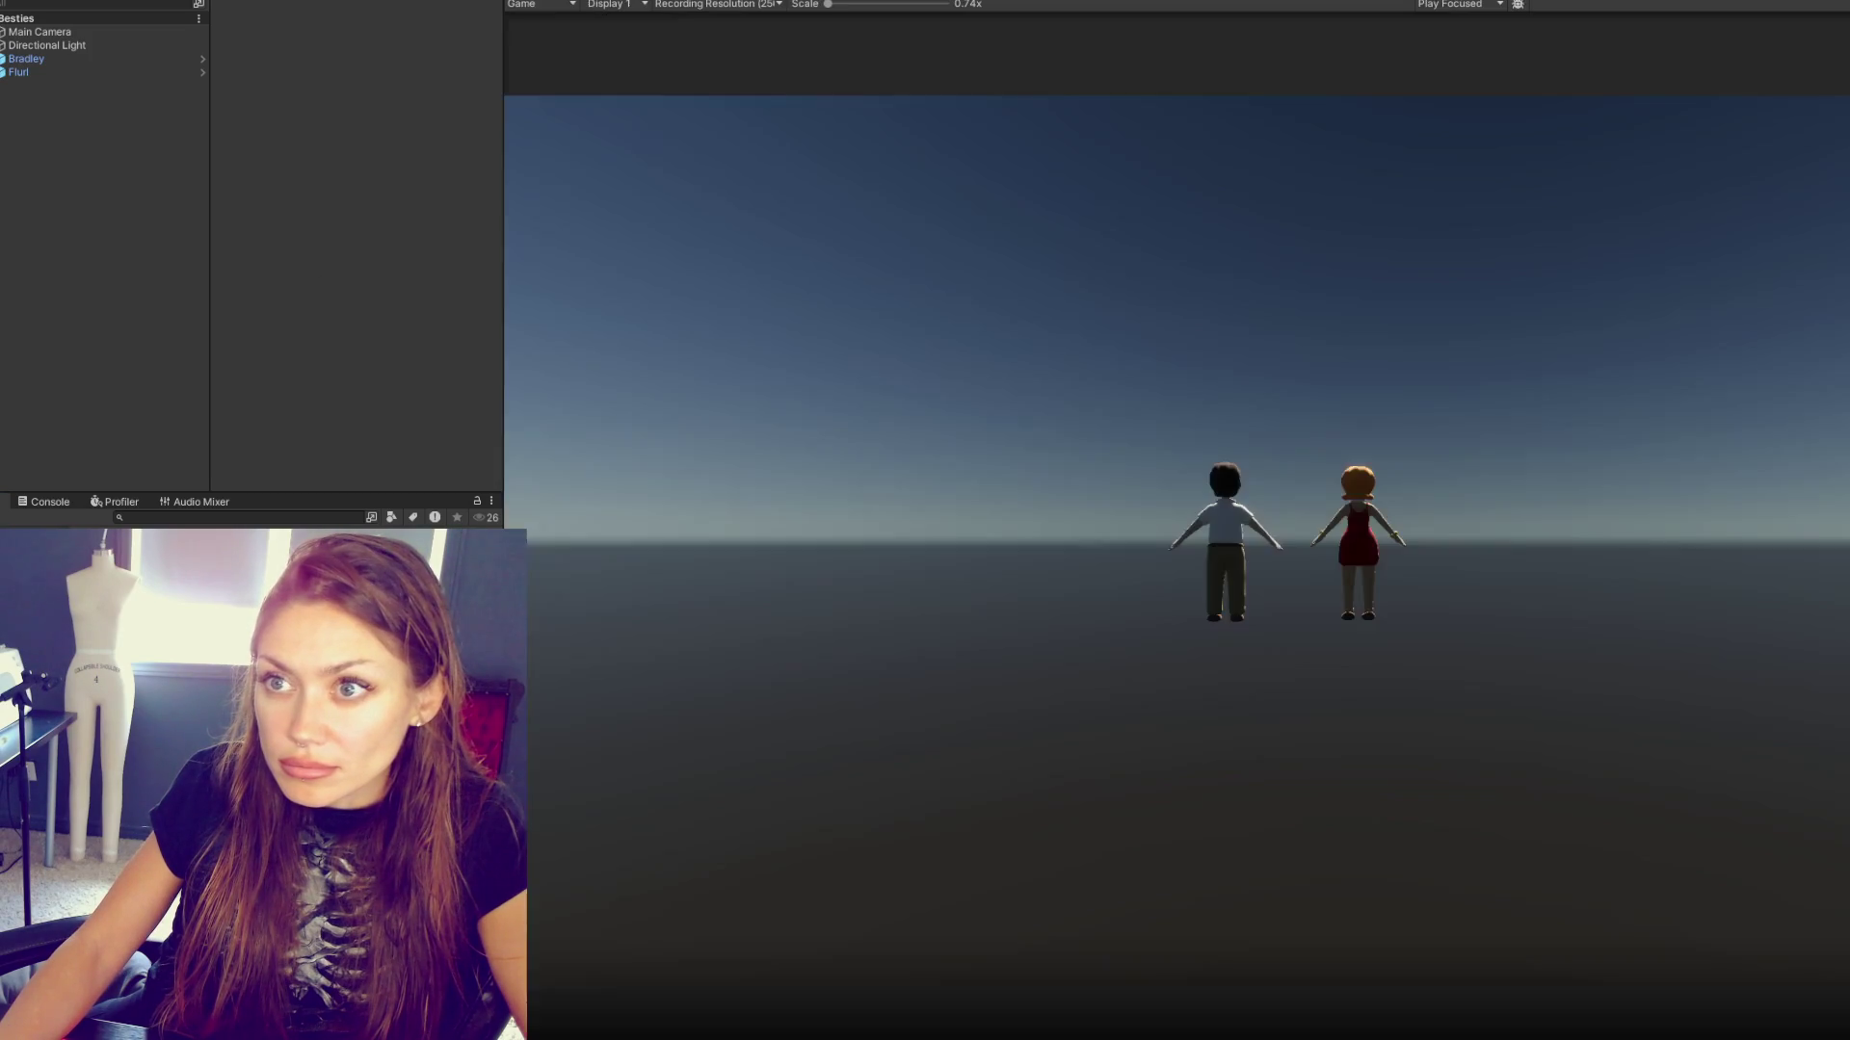
- Move the Main Camera closer so it frames both characters, checking the Game view
left_click(144, 33)
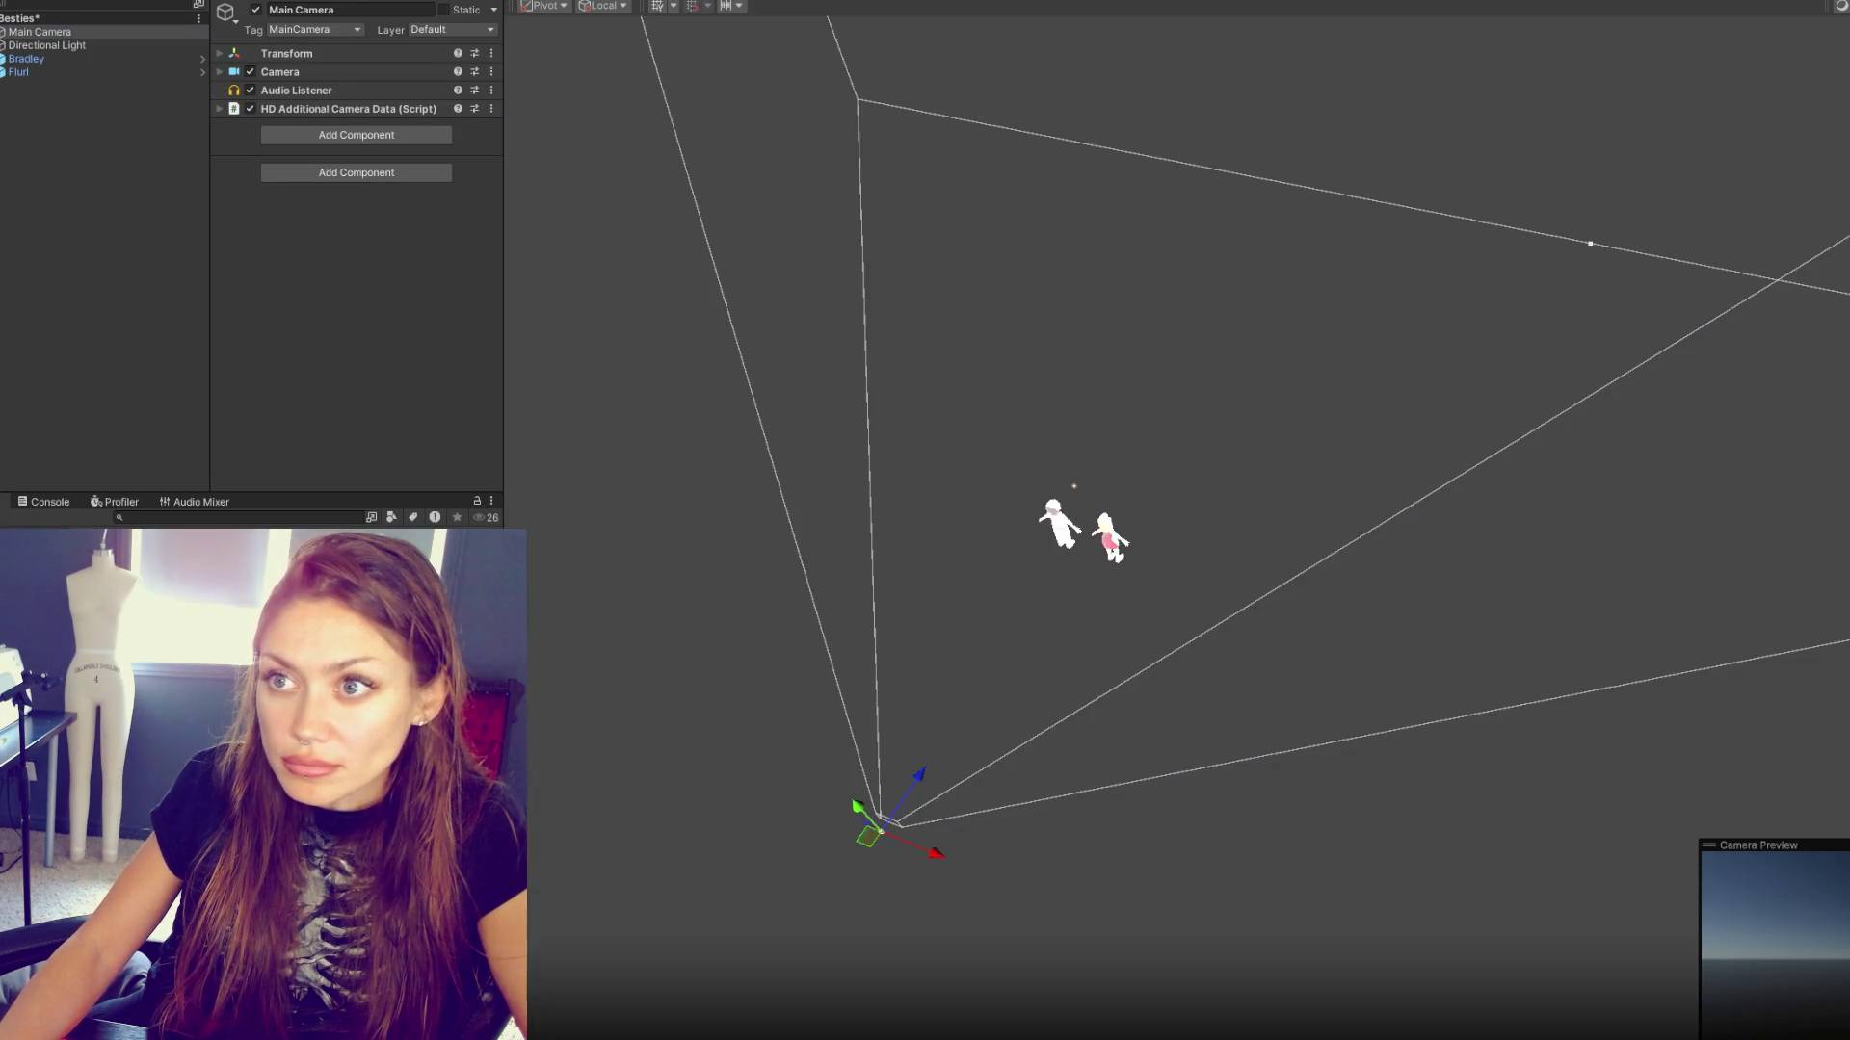
mouse_move(1079, 482)
left_mouse_down()
mouse_move(1050, 281)
mouse_move(1146, 268)
mouse_move(727, 227)
mouse_move(747, 231)
left_mouse_up()
key("e")
key("w")
left_click_drag(1074, 231, 1108, 241)
left_click(740, 2)
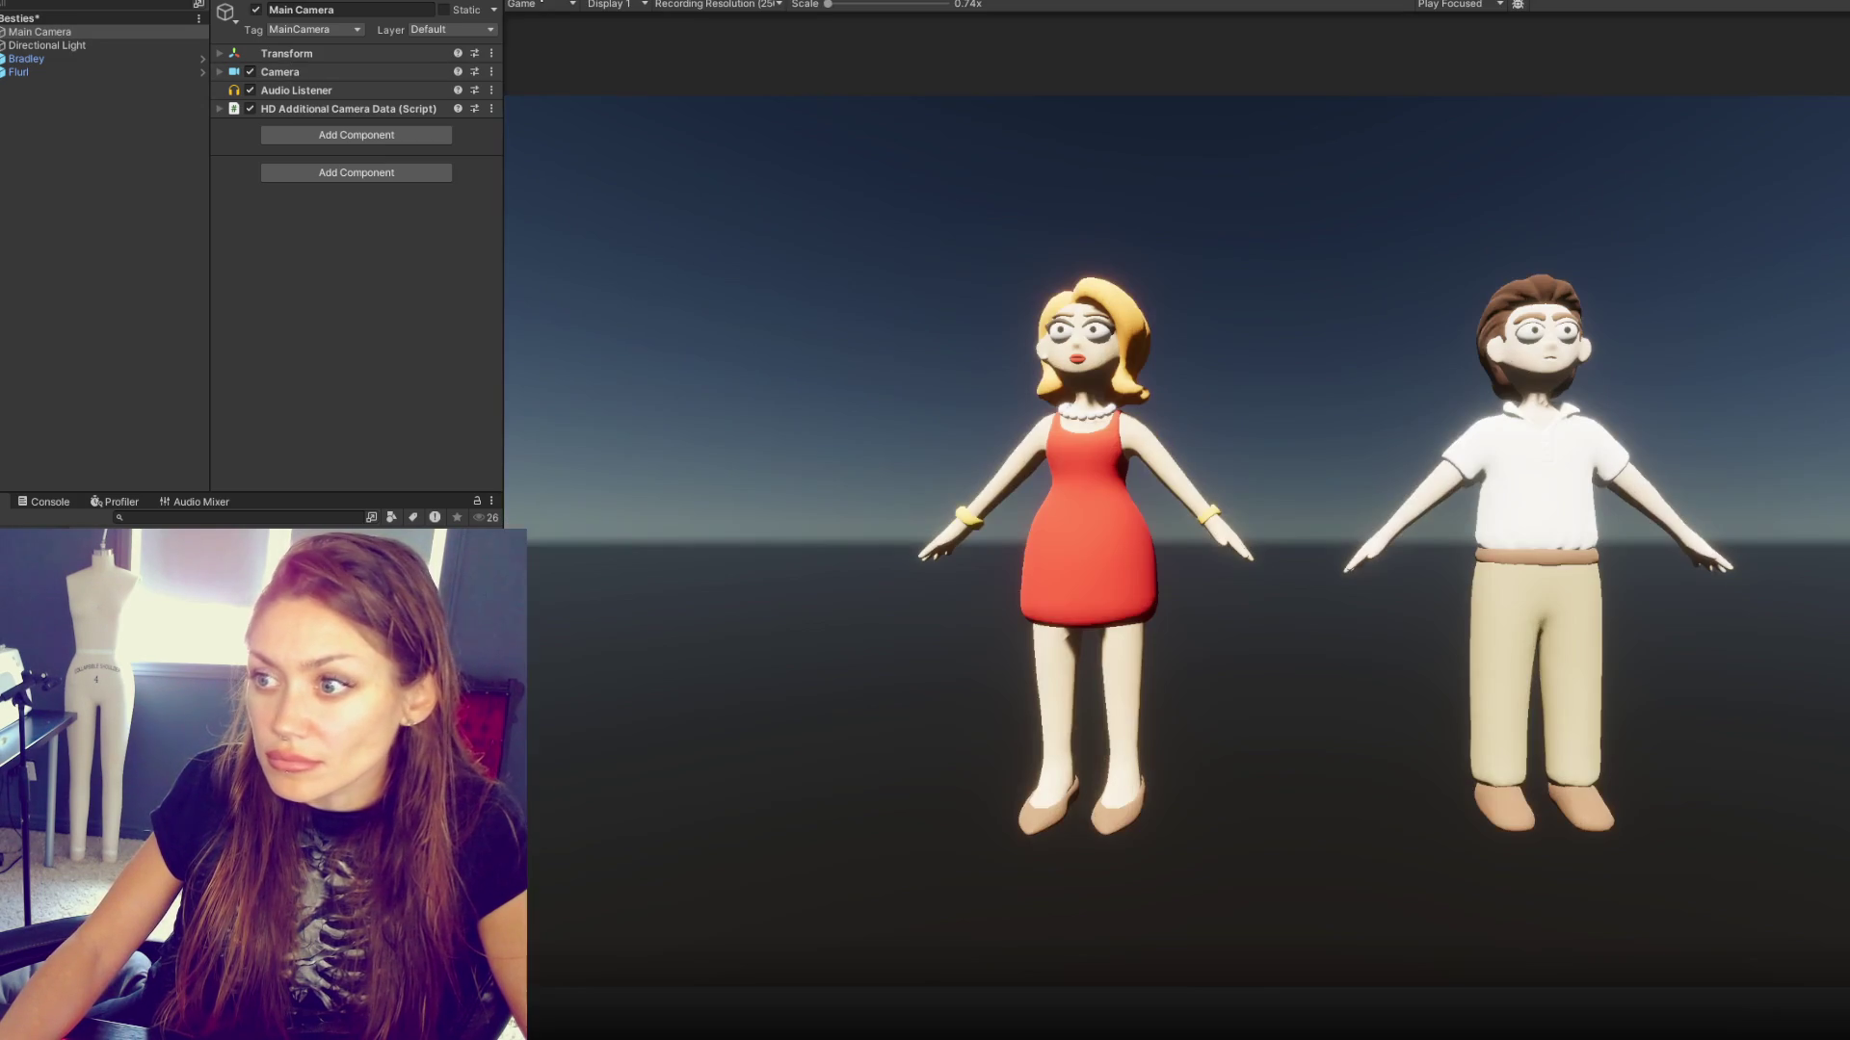
- Turn Flurl to Y rotation -15.42 and Bradley to Y rotation 10.83
left_click(73, 43)
left_click(62, 71)
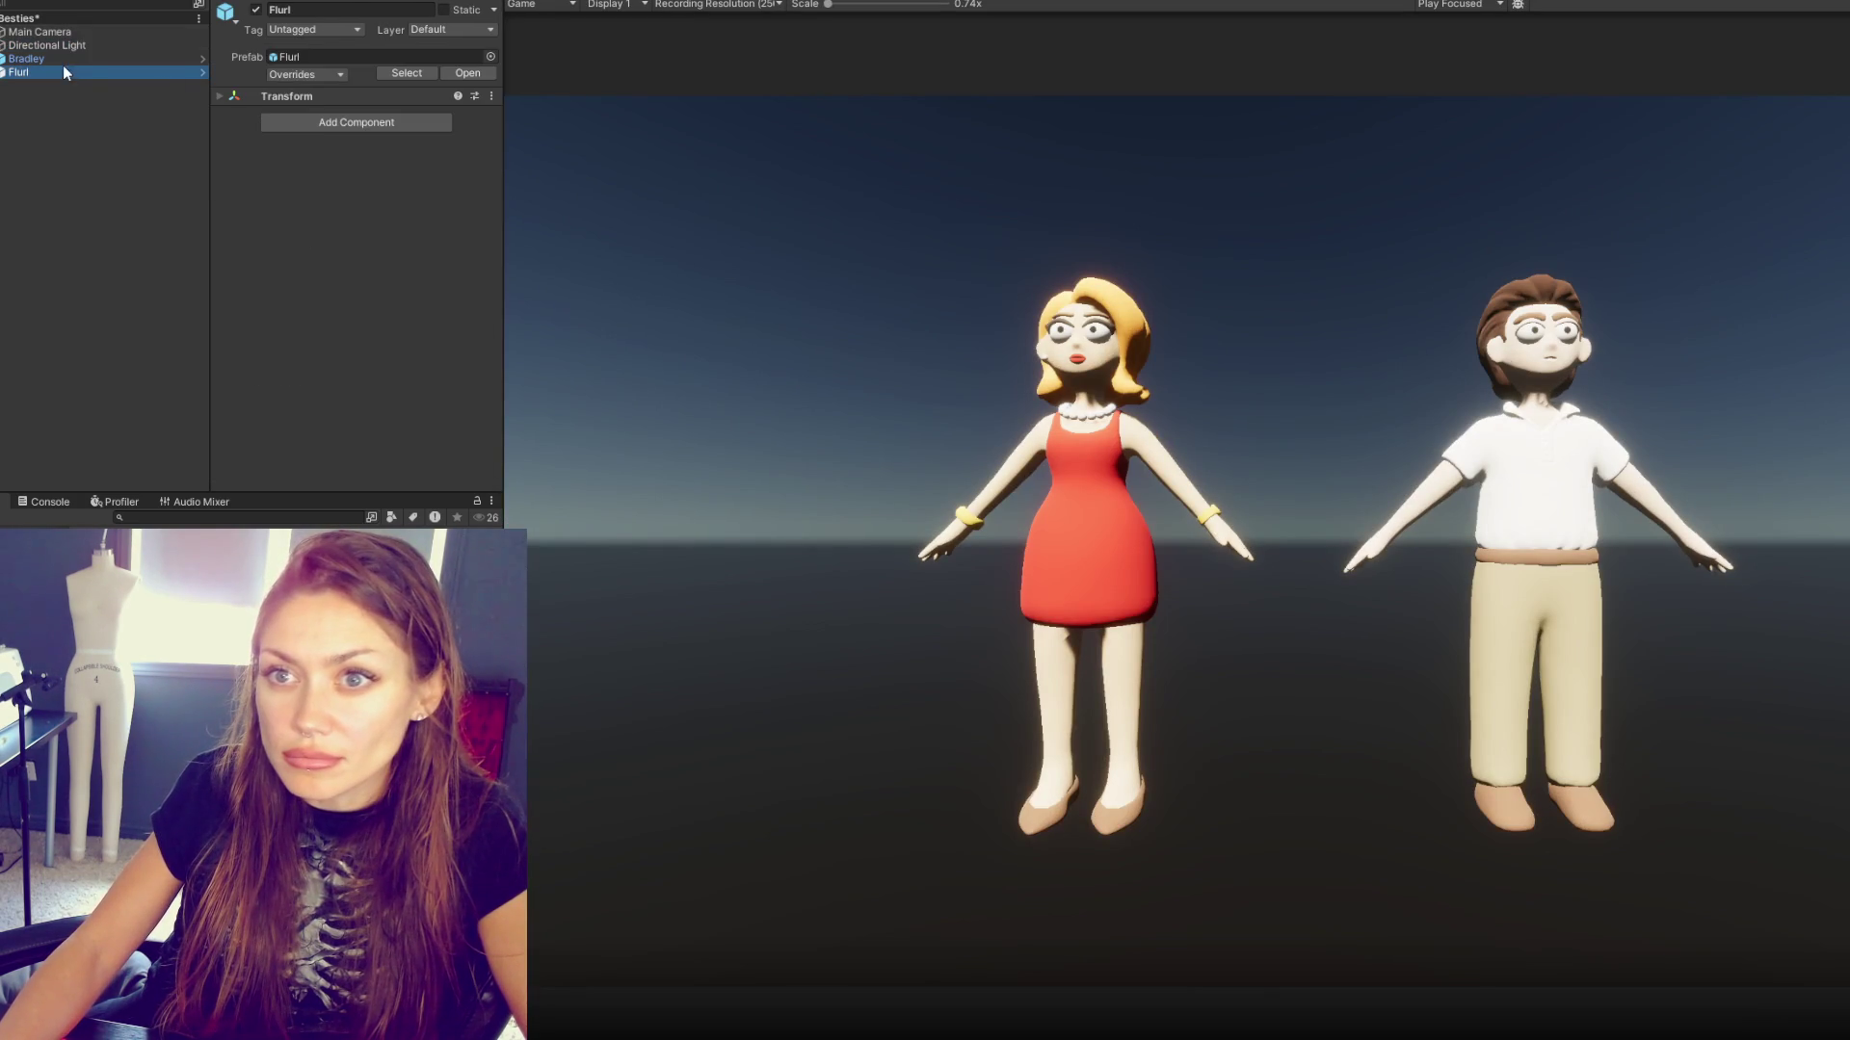
left_click(289, 97)
mouse_move(390, 133)
left_mouse_down()
mouse_move(409, 131)
mouse_move(5, 124)
left_mouse_up()
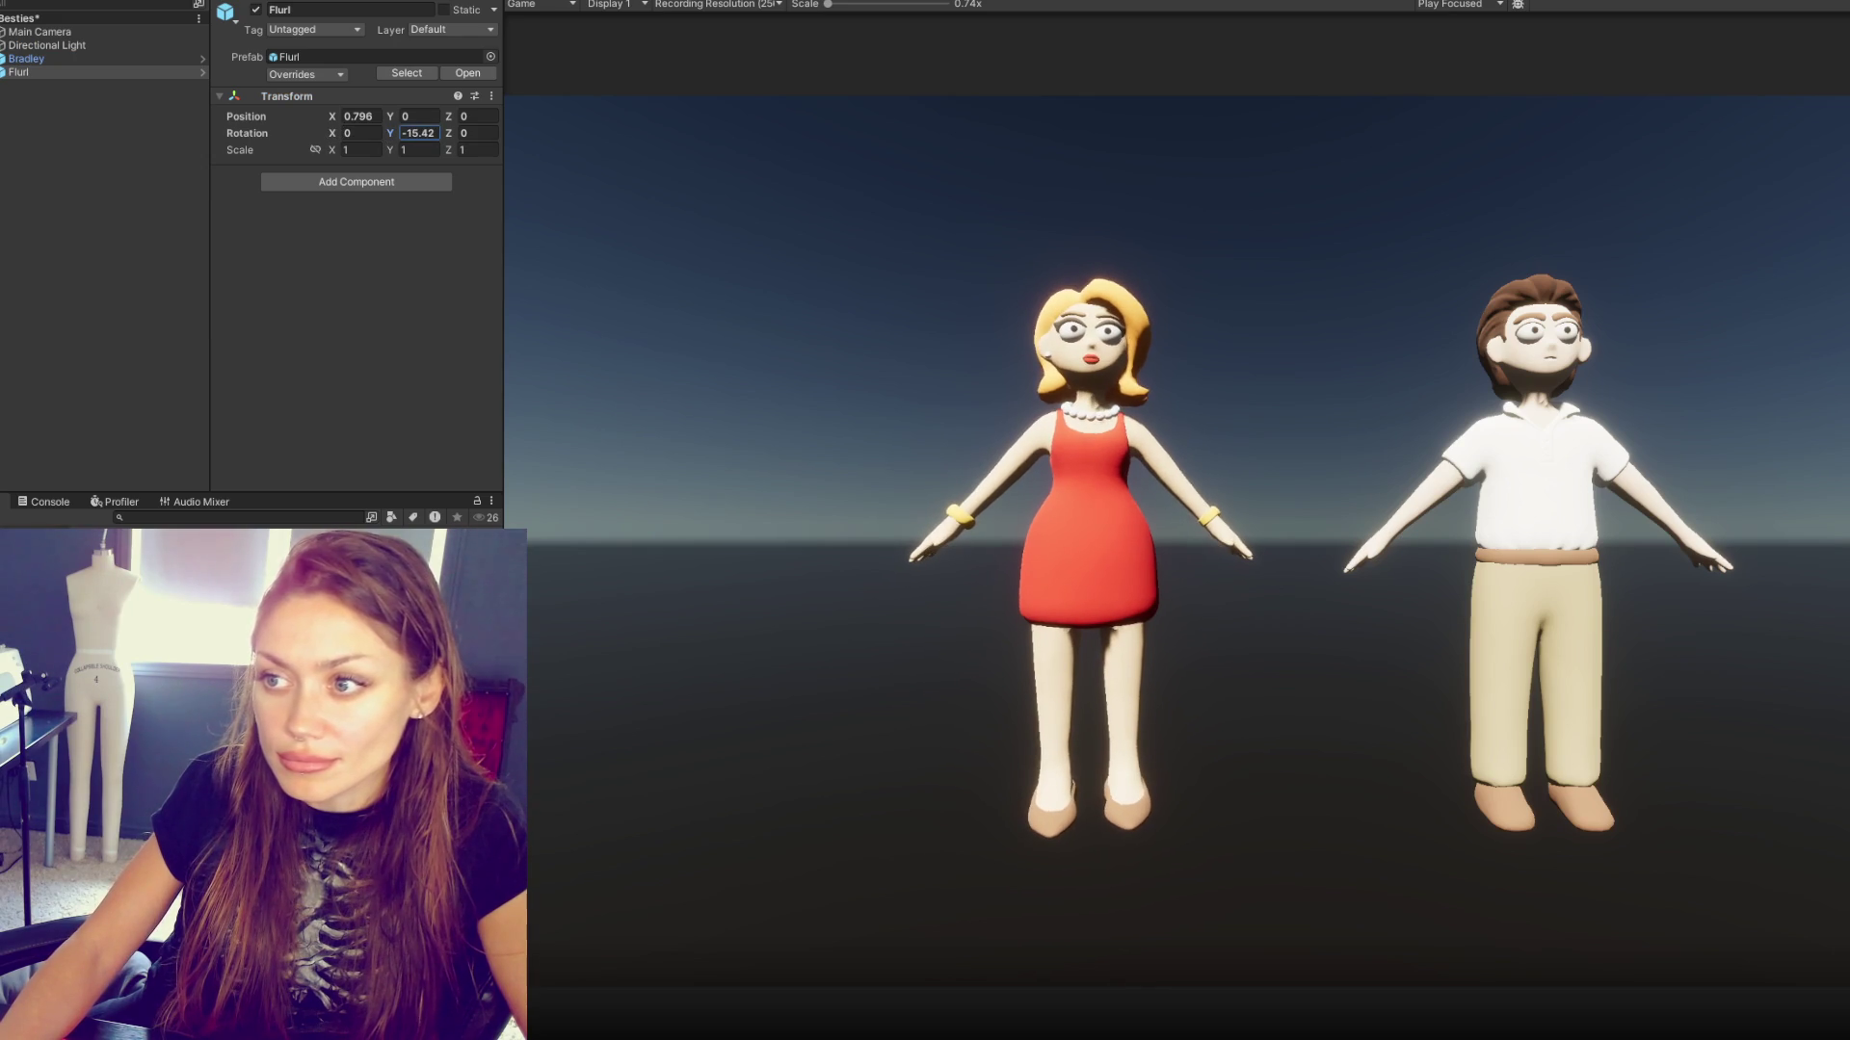
left_click(26, 59)
mouse_move(388, 136)
left_mouse_down()
mouse_move(368, 133)
mouse_move(727, 128)
left_mouse_up()
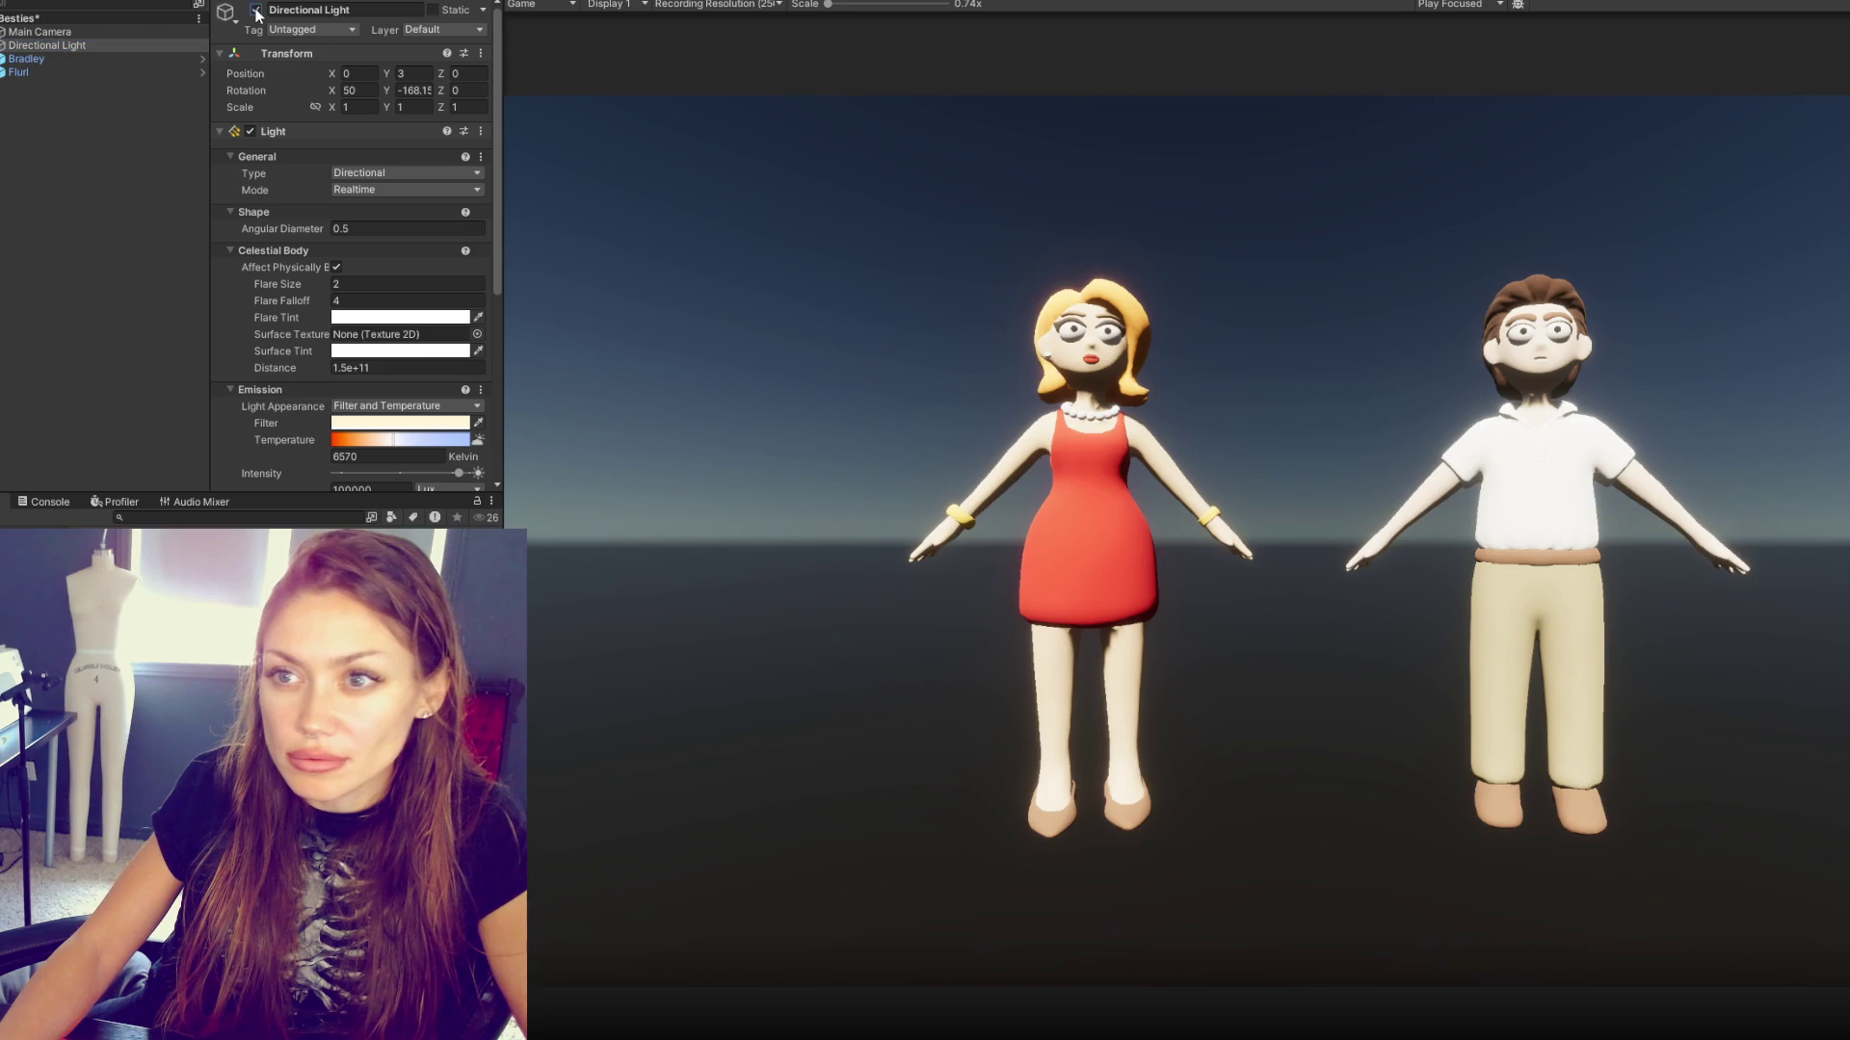
- Disable the Directional Light and create a Point Light from the Hierarchy's Light menu
key("alt+shift+a")
right_click(114, 137)
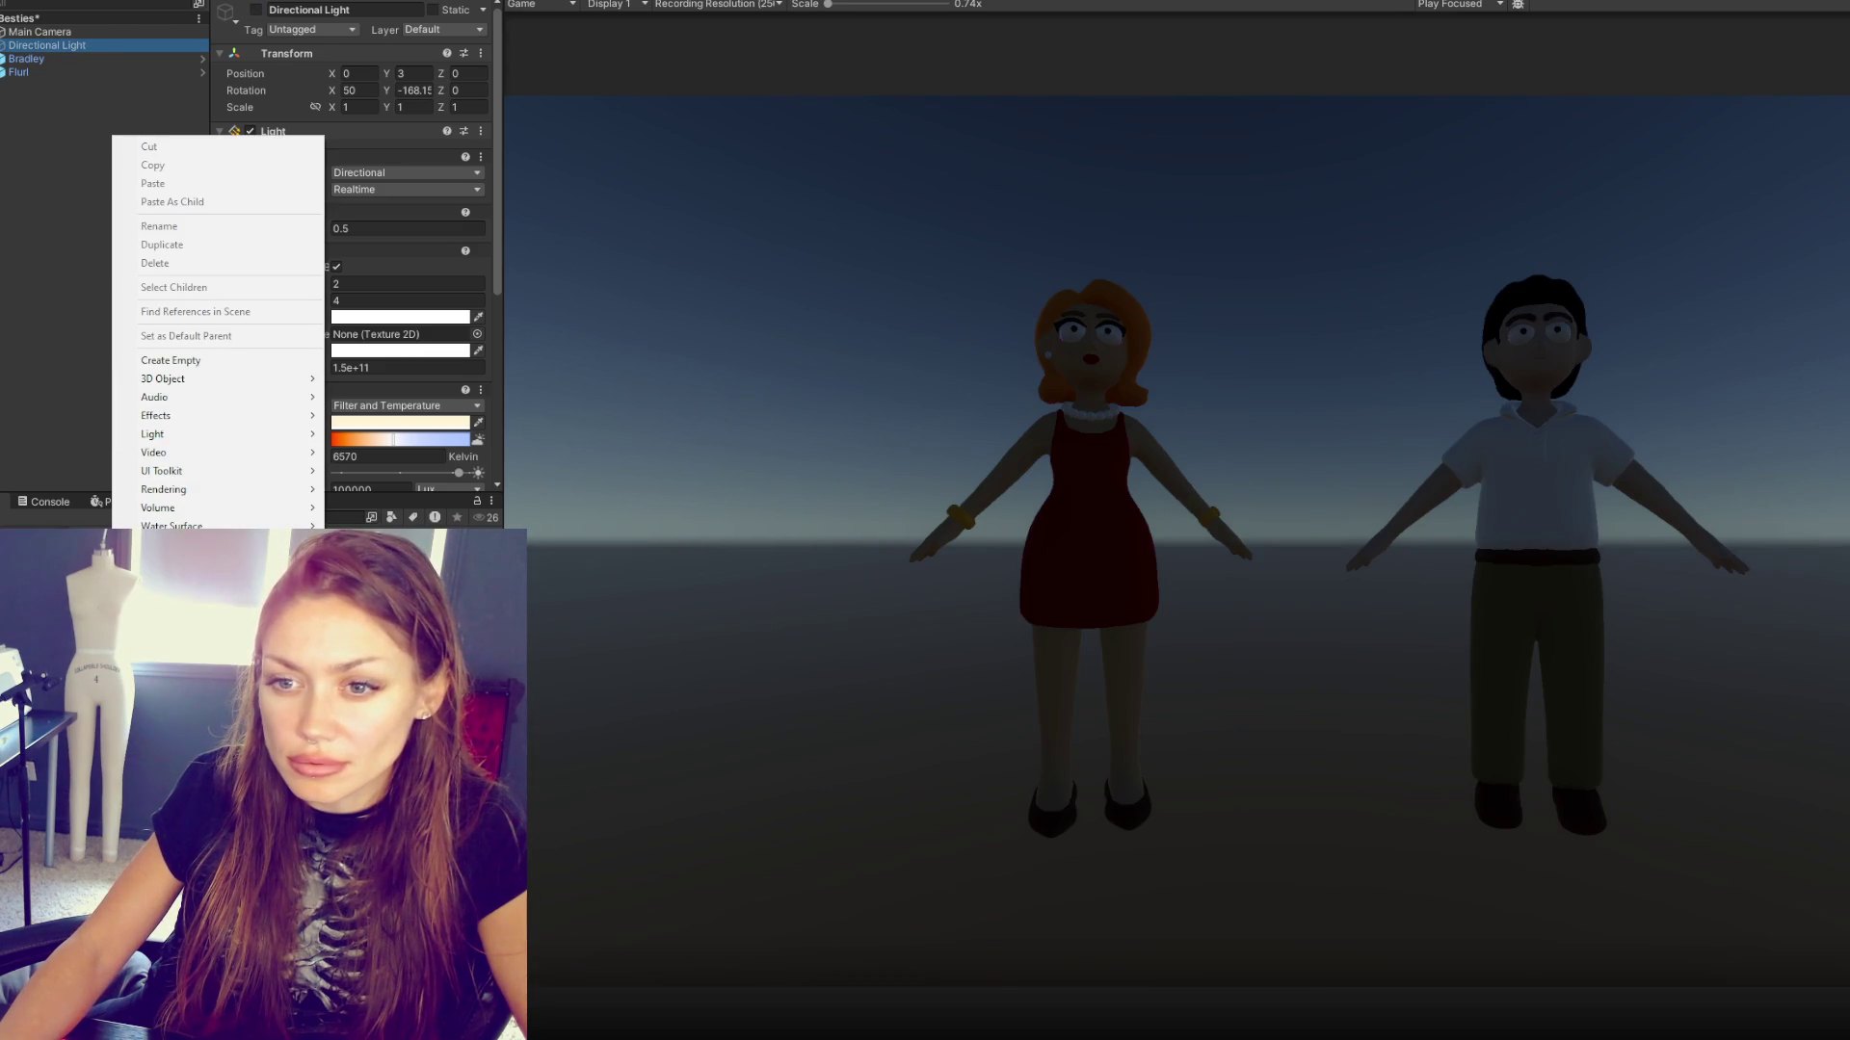
mouse_move(154, 433)
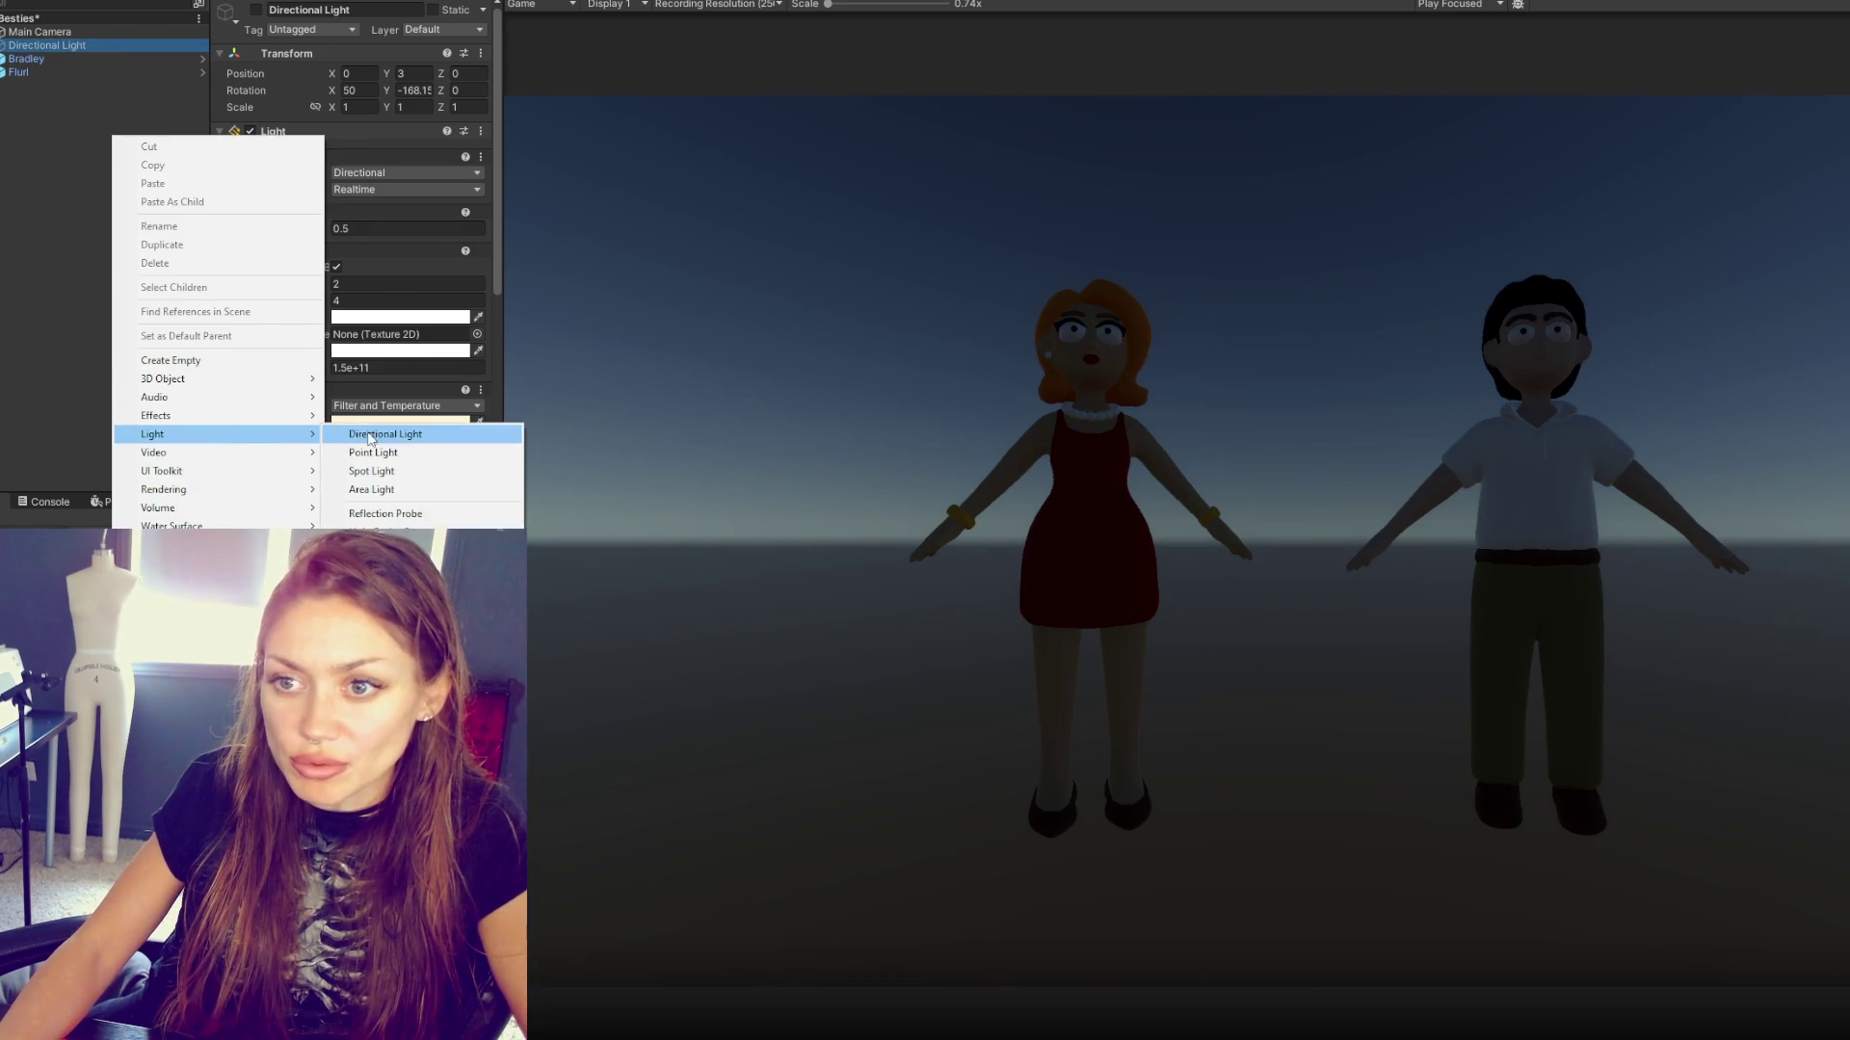
left_click(371, 452)
- Move the Point Light next to the characters, checking the lighting in the Game view
double_click(34, 86)
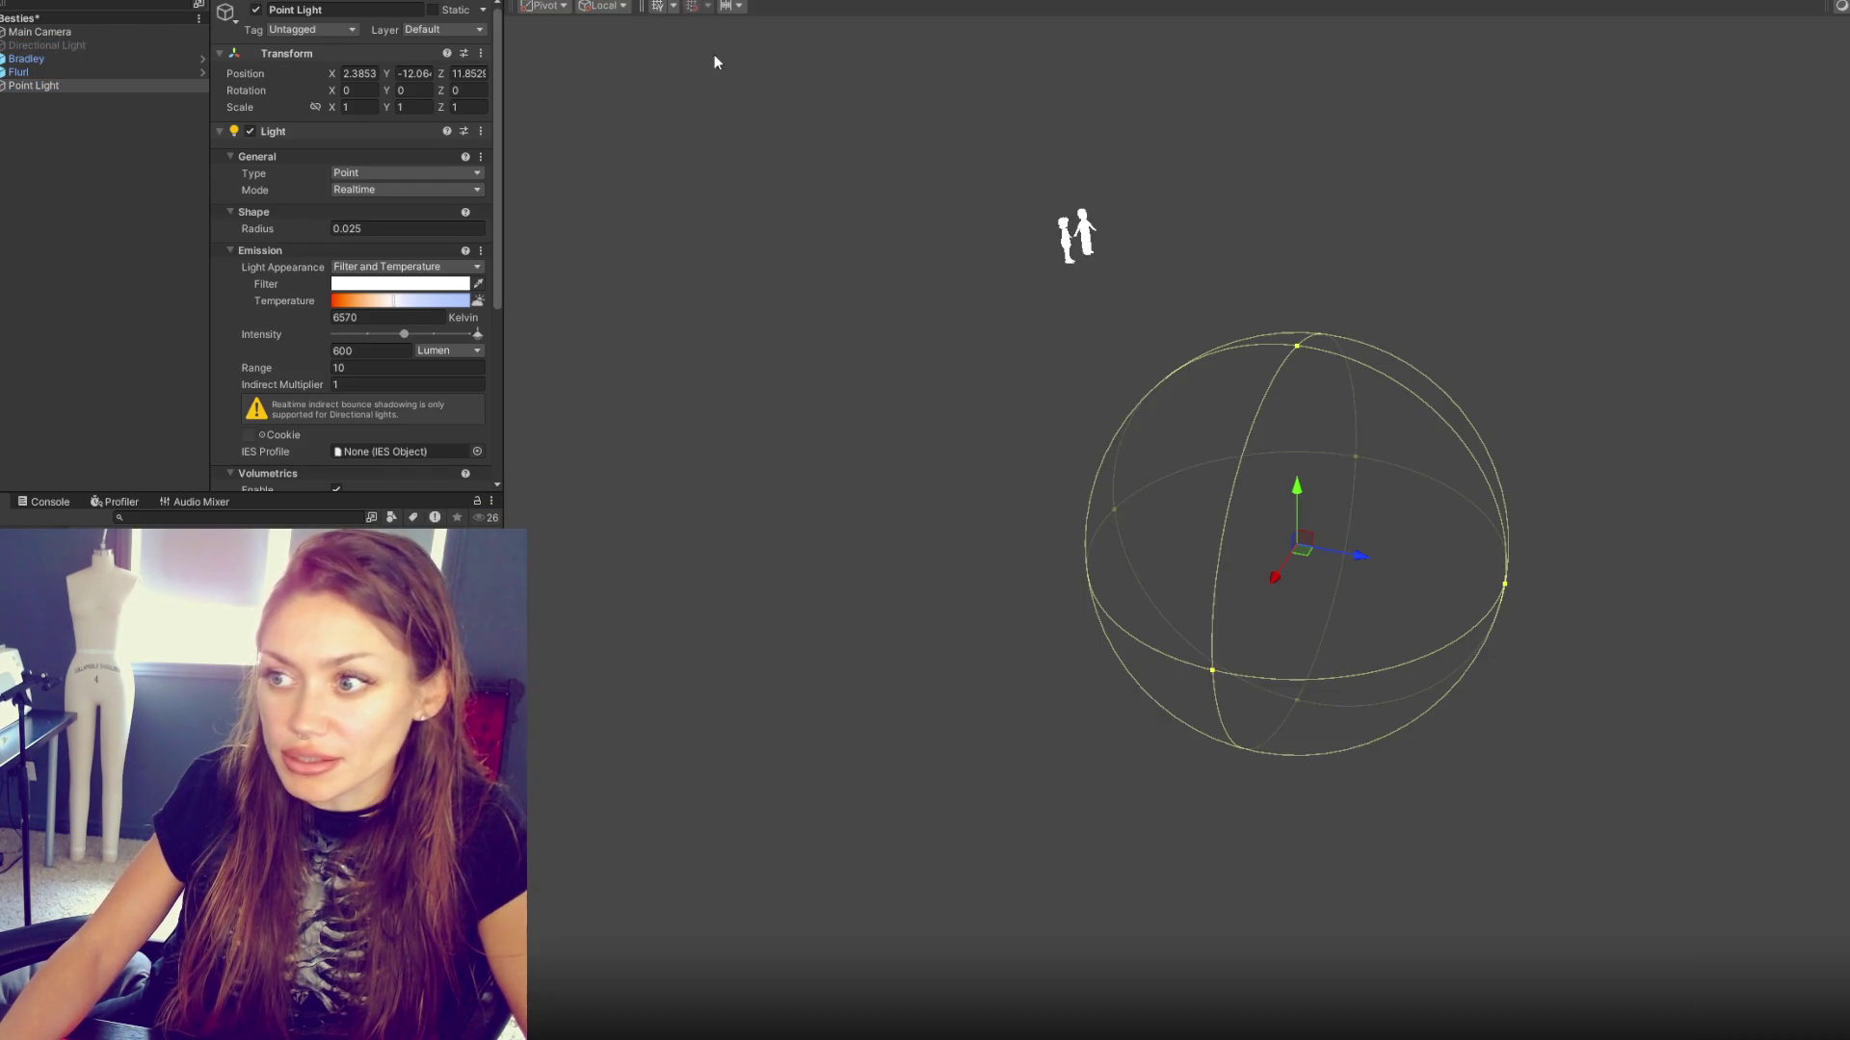
scroll(1183, 448, "down", 2)
mouse_move(1277, 578)
left_mouse_down()
mouse_move(1409, 377)
mouse_move(1189, 314)
left_mouse_up()
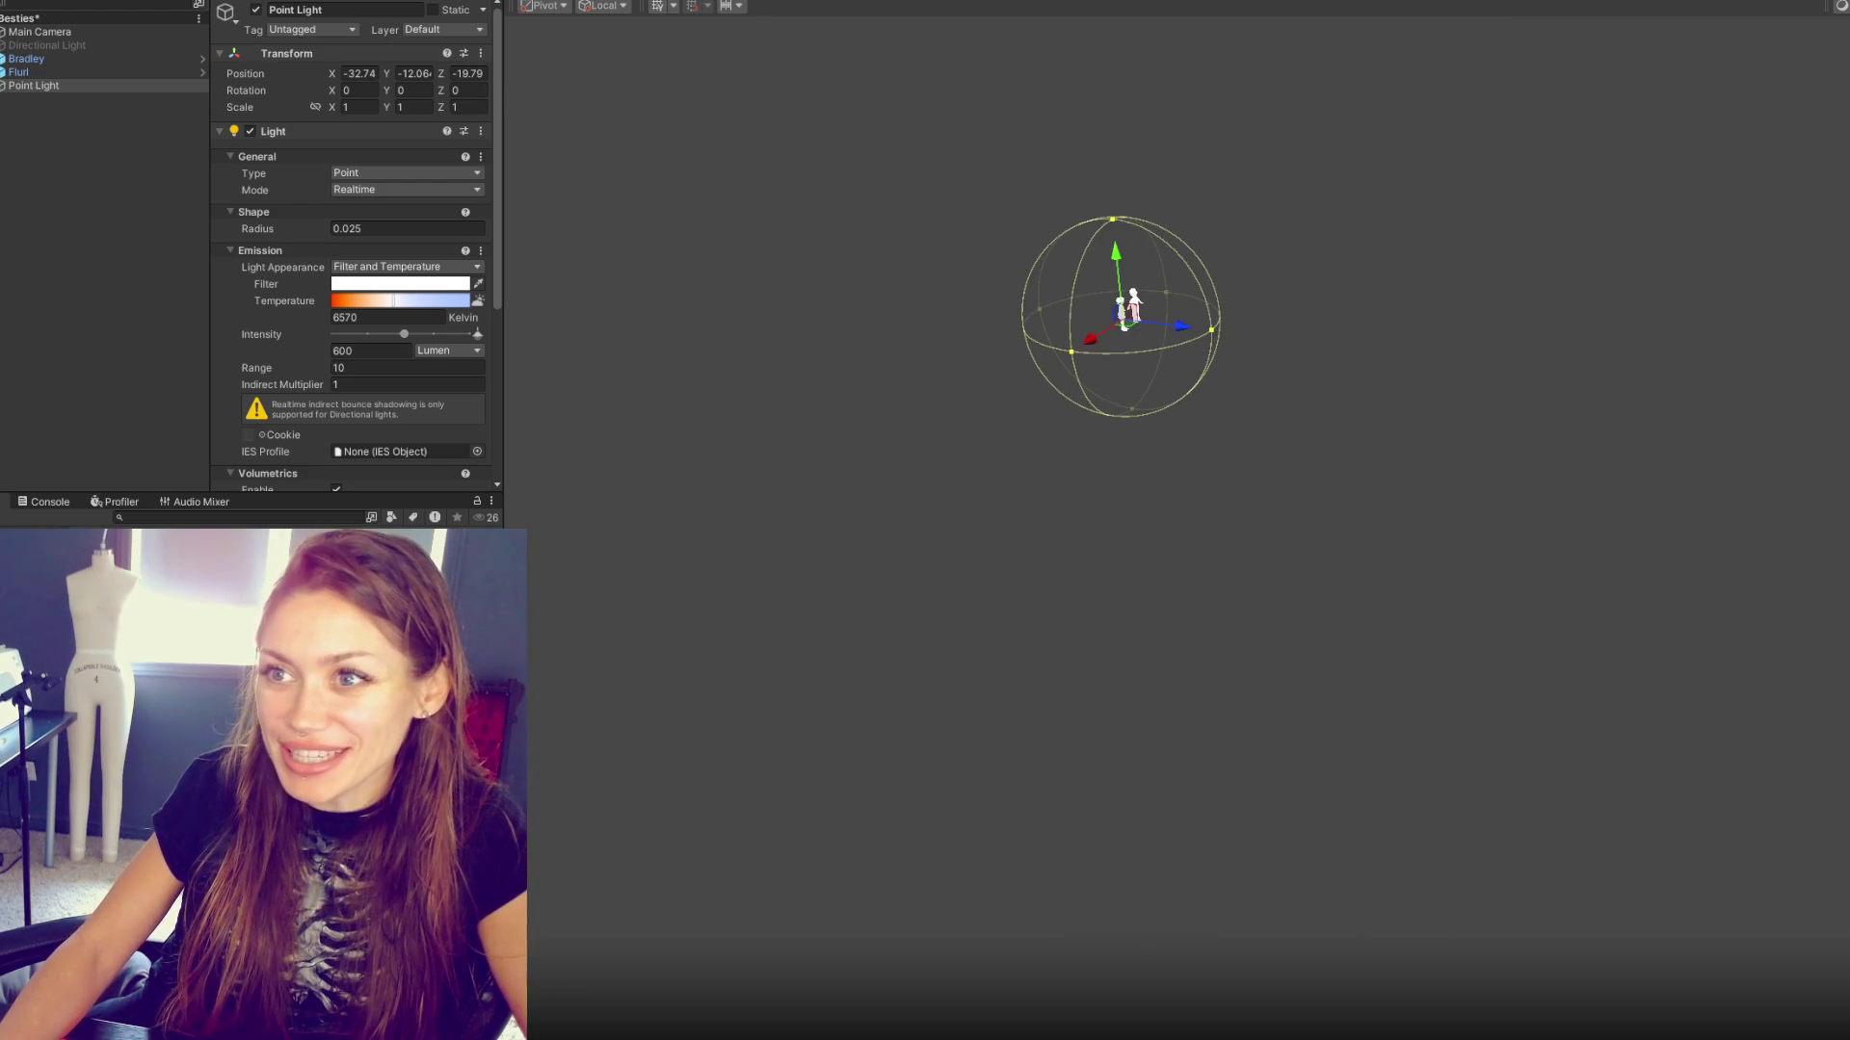
key("ctrl+2")
key("ctrl+1")
key("f")
scroll(1425, 511, "down", 5)
mouse_move(1416, 504)
left_mouse_down()
mouse_move(1244, 337)
mouse_move(1204, 366)
left_mouse_up()
mouse_move(1238, 557)
left_mouse_down()
mouse_move(1294, 597)
mouse_move(1236, 641)
mouse_move(1010, 636)
mouse_move(963, 520)
mouse_move(1361, 618)
left_mouse_up()
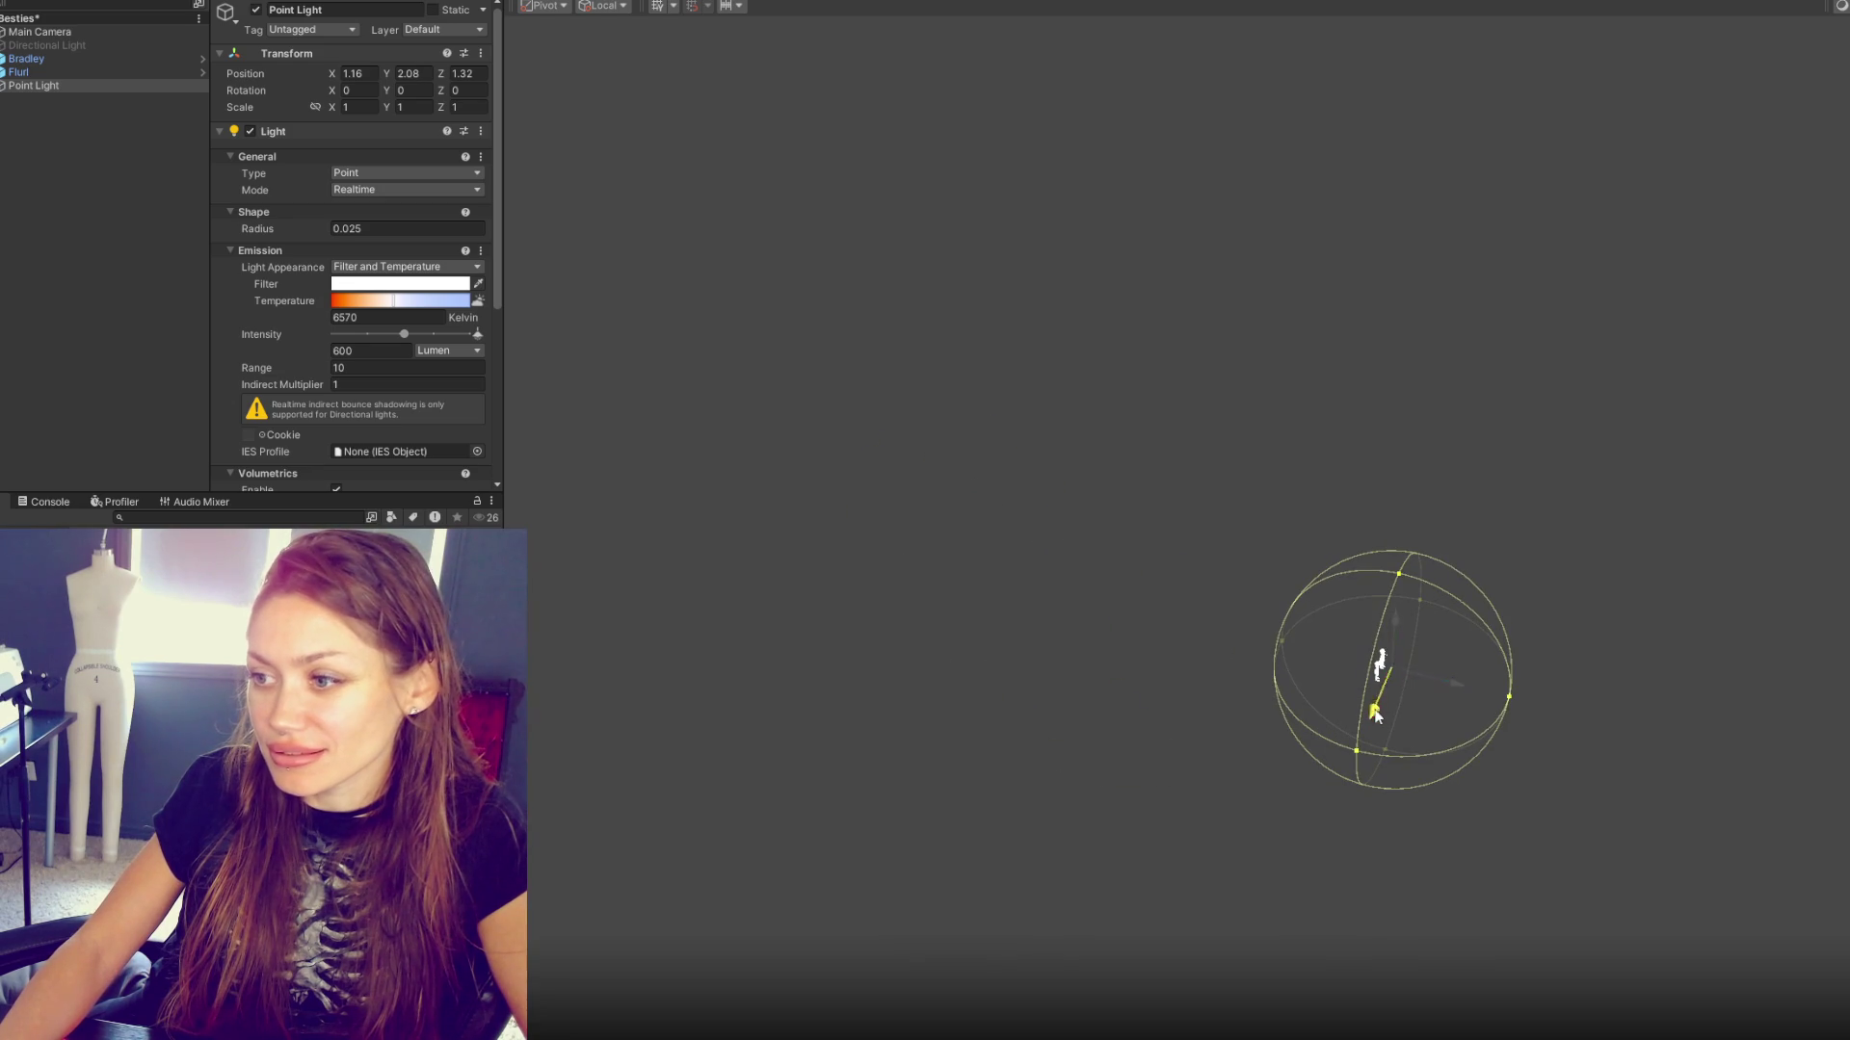
key("ctrl+2")
left_click_drag(339, 76, 324, 77)
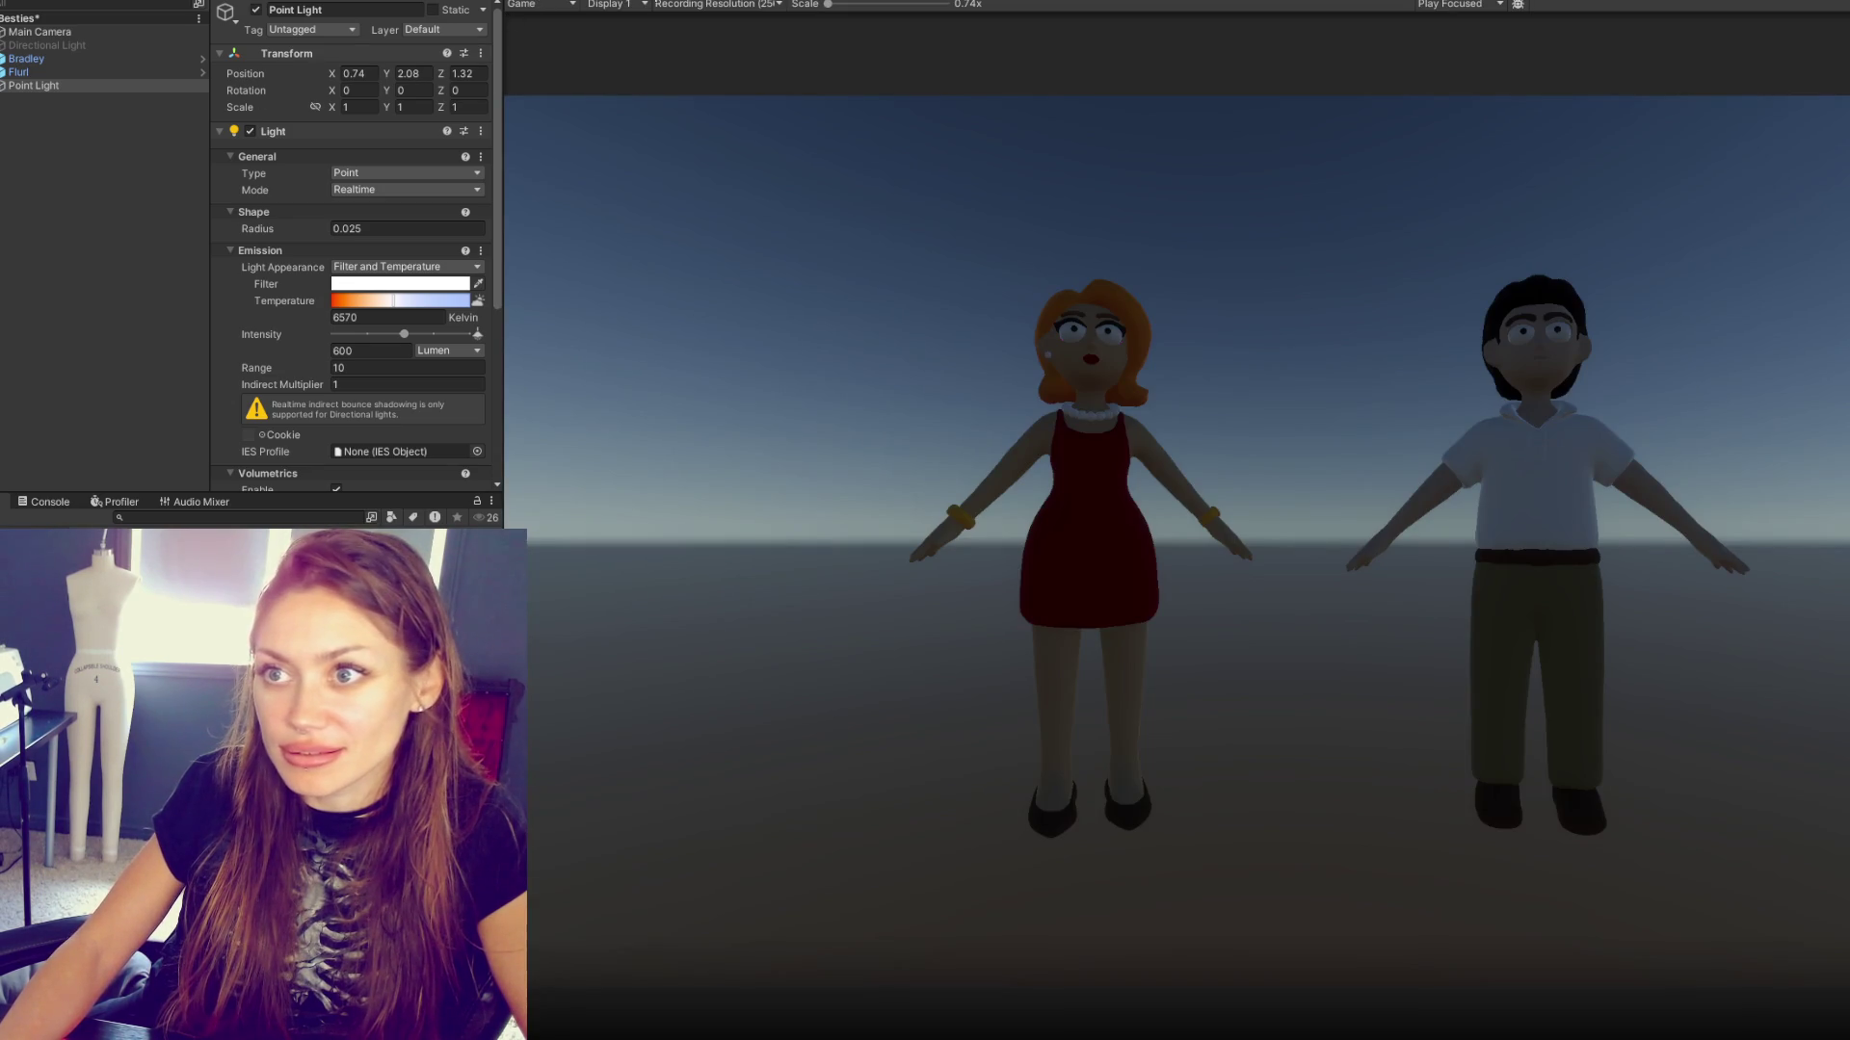
- Set the Point Light's intensity unit to Lux and its intensity to 1000
key("ctrl+1")
left_click_drag(1193, 557, 1069, 487)
scroll(386, 241, "down", 4)
left_click(424, 186)
left_click(456, 171)
left_click(448, 228)
left_click(371, 170)
type("100")
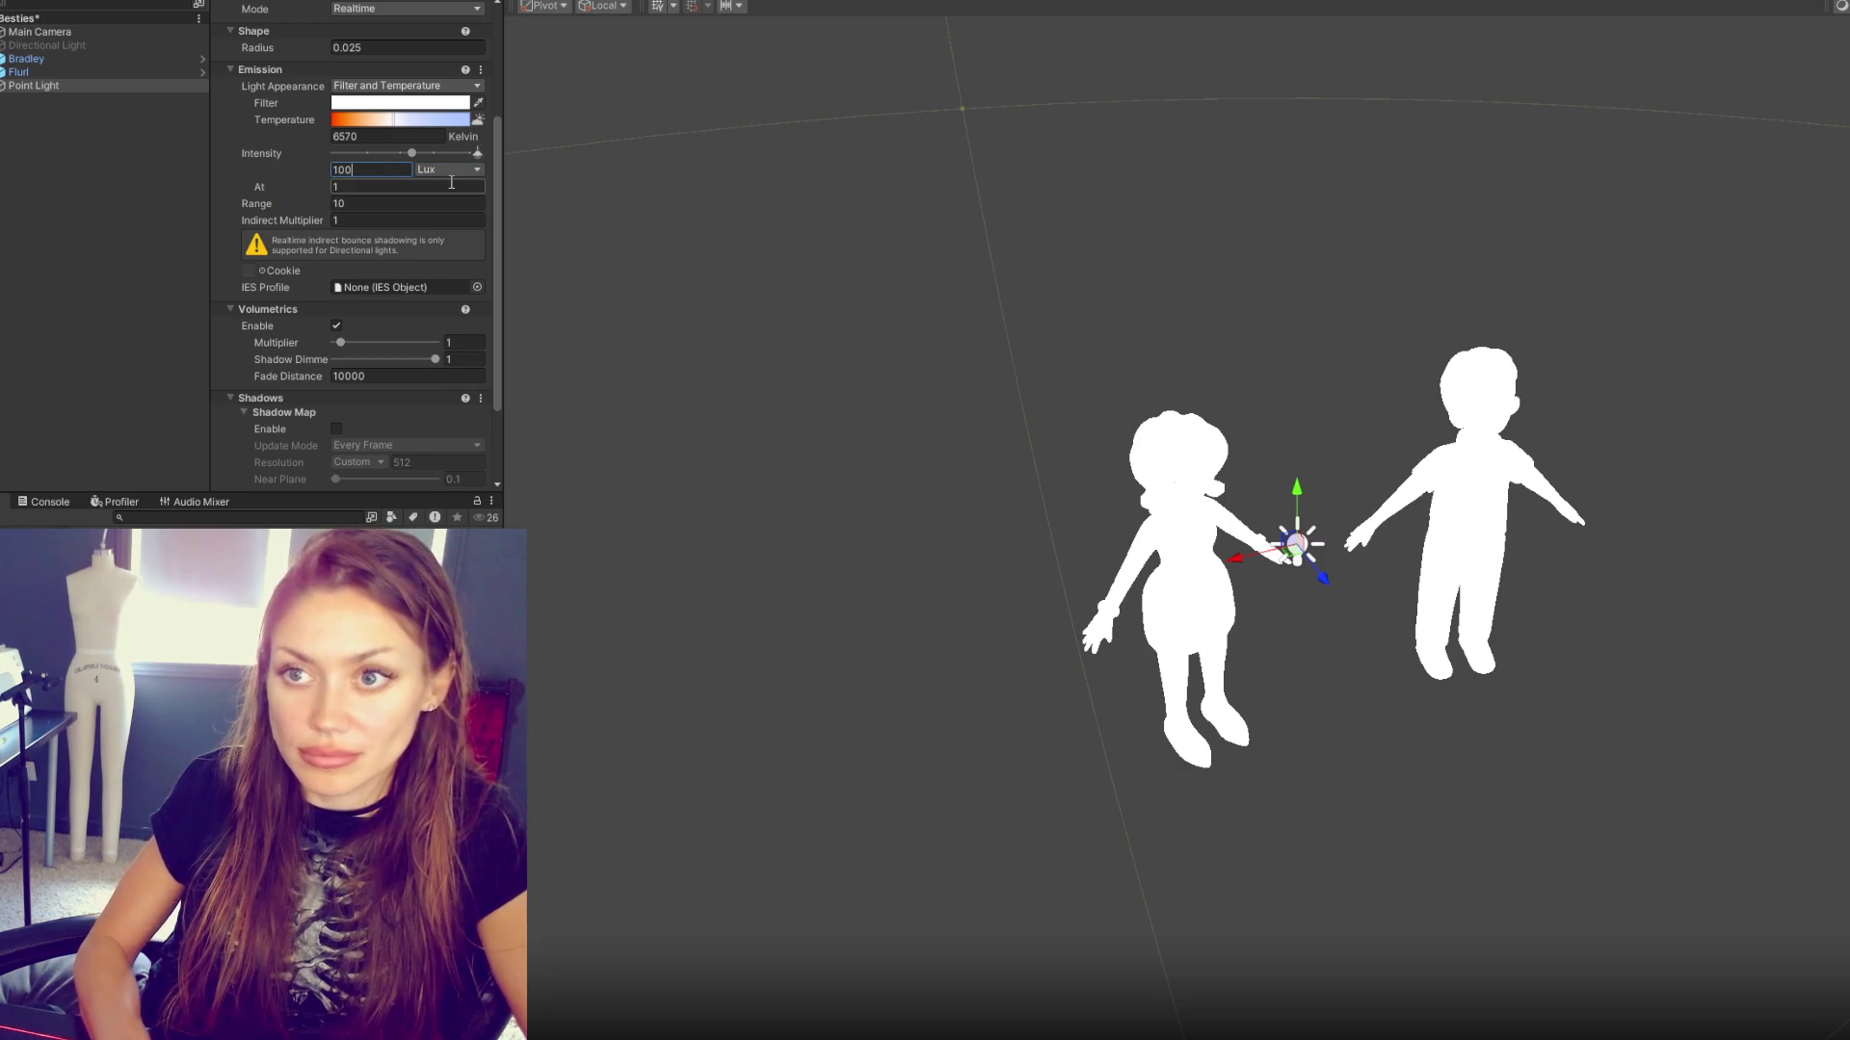
type("0")
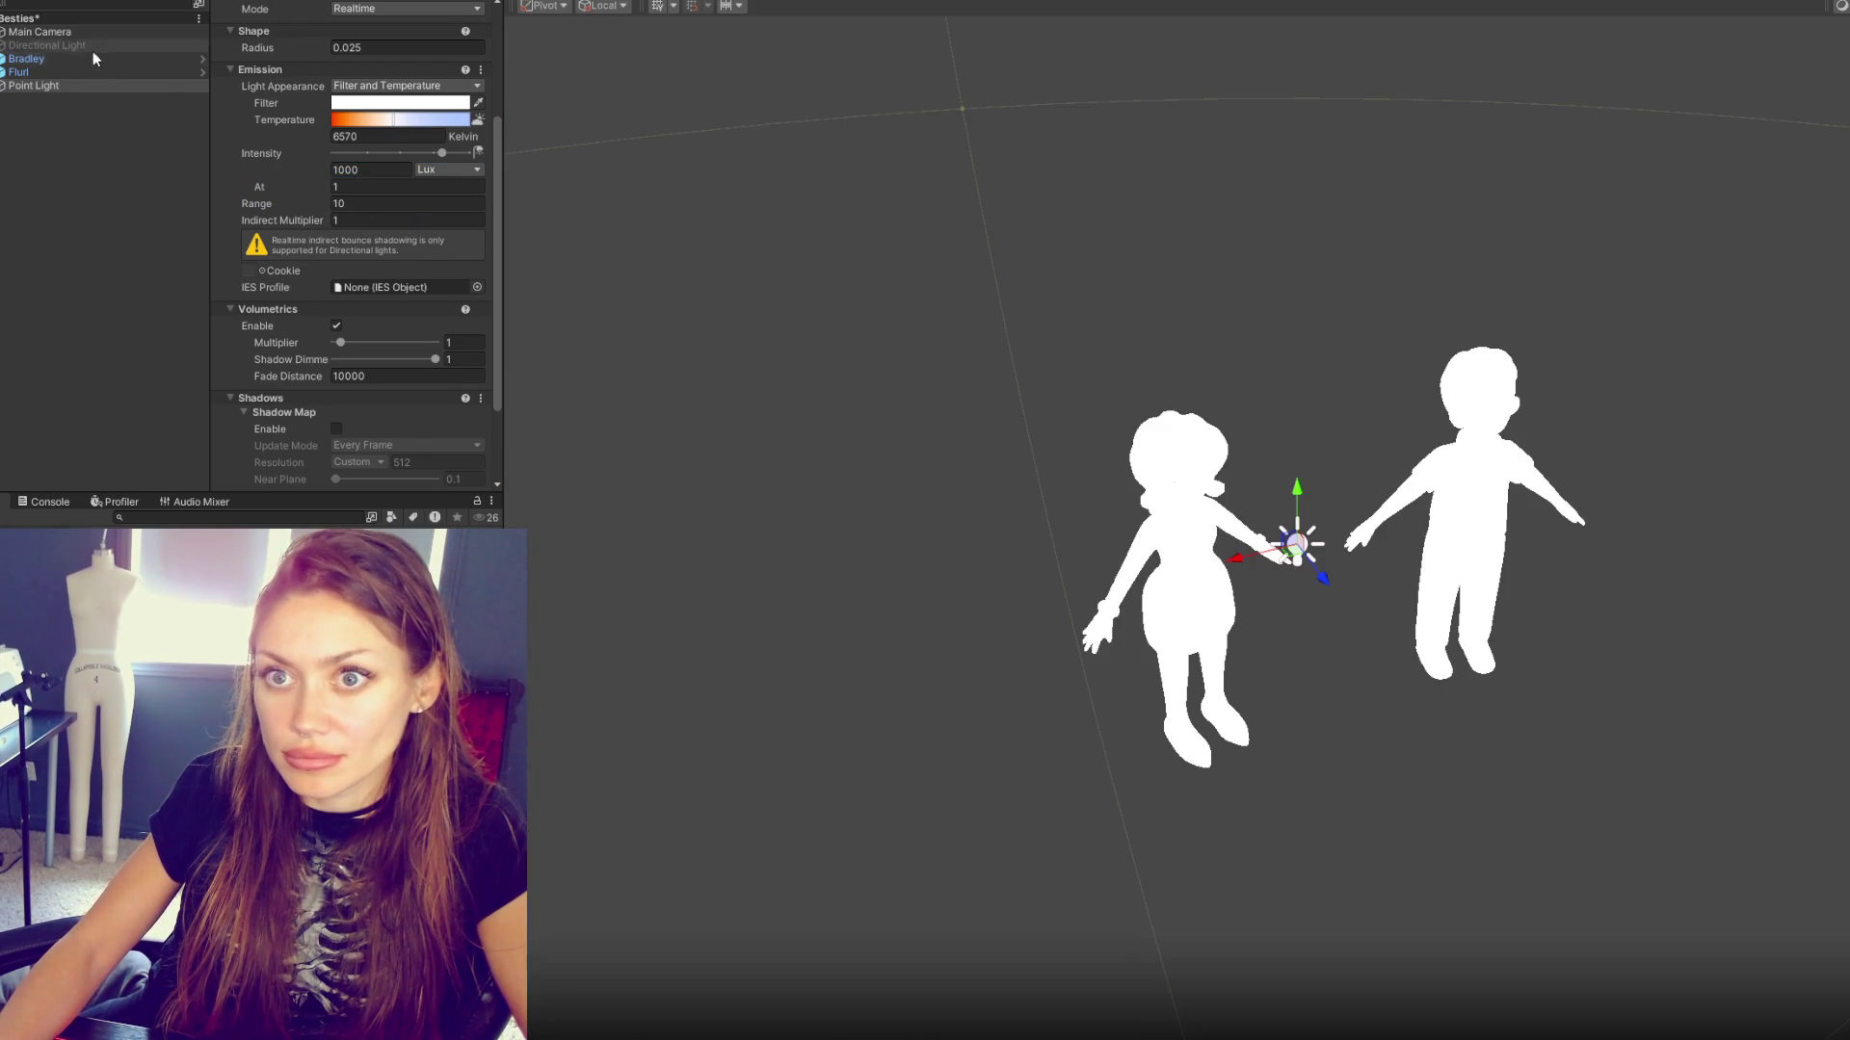
- Check the lit characters in the Game view and return to the Point Light's intensity field
left_click(82, 72)
left_click(69, 86)
mouse_move(963, 463)
left_mouse_down("alt")
mouse_move(1478, 496)
mouse_move(1740, 479)
mouse_move(1315, 478)
mouse_move(1314, 609)
mouse_move(1270, 559)
mouse_move(645, 533)
left_mouse_up("alt")
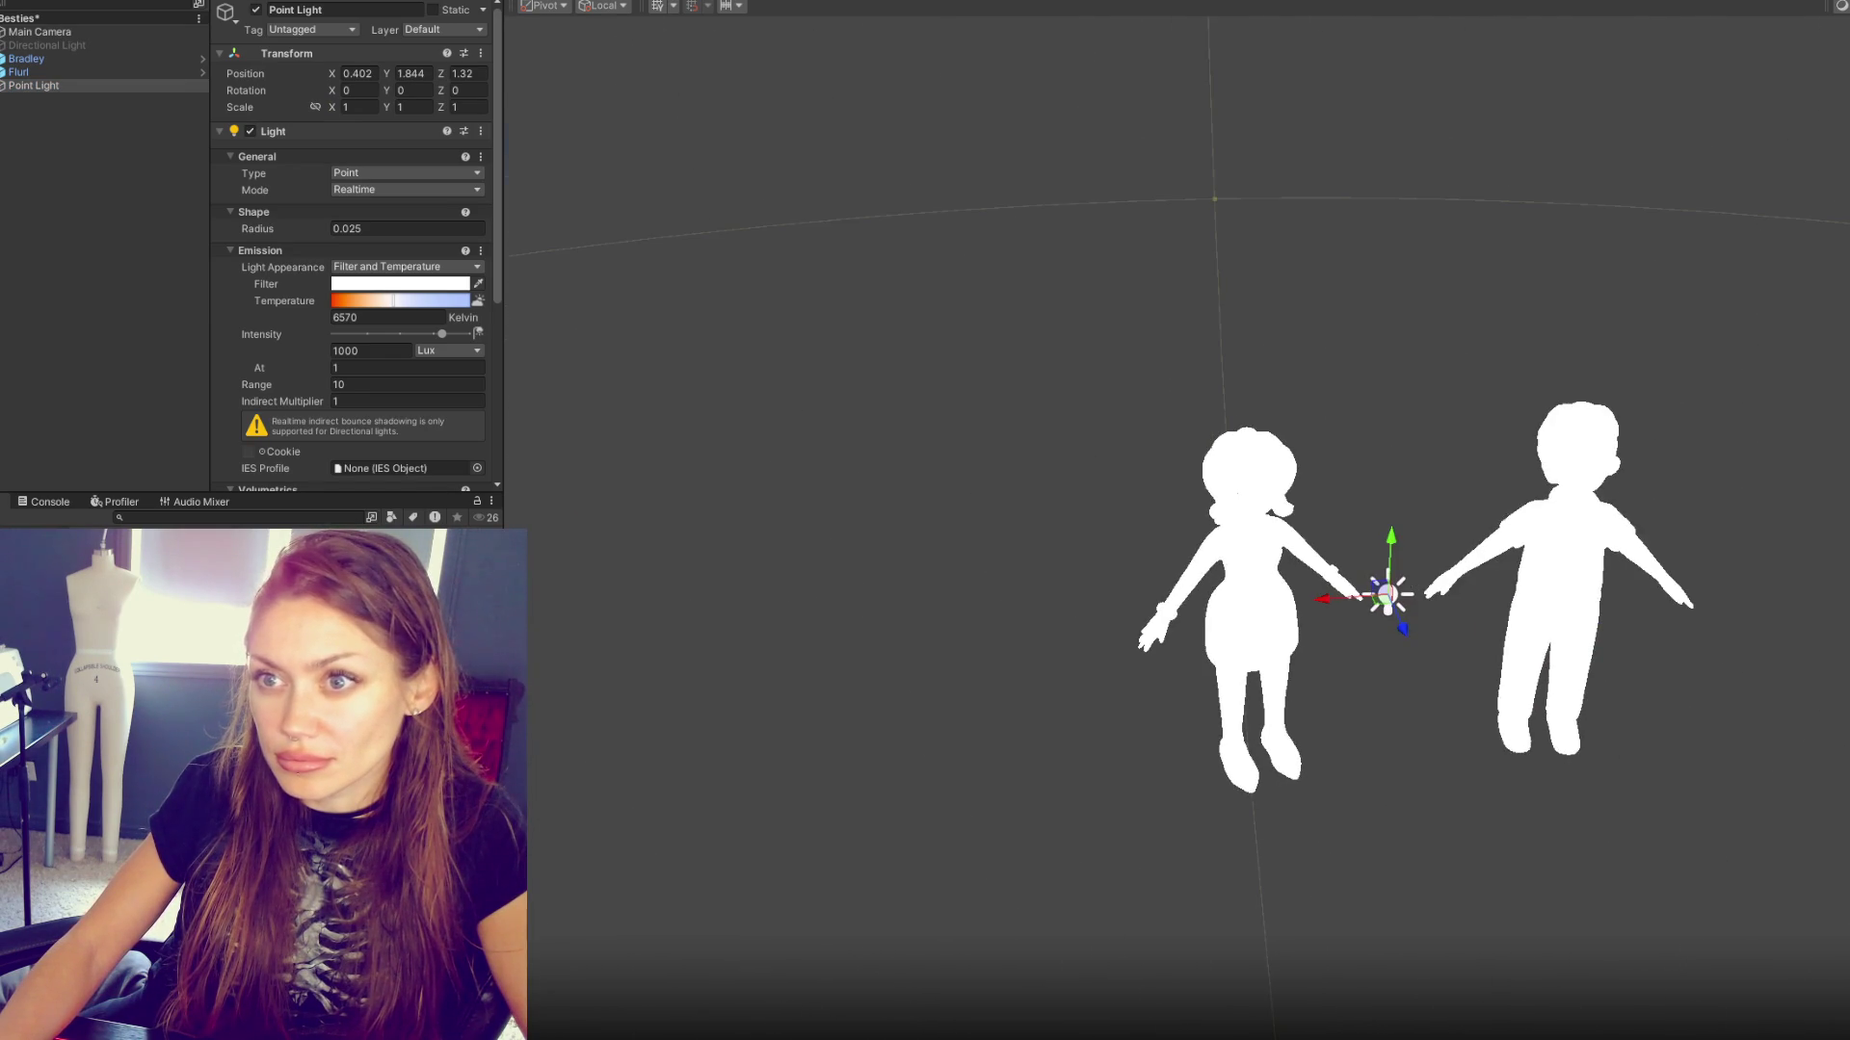
key("ctrl+2")
left_click(79, 77)
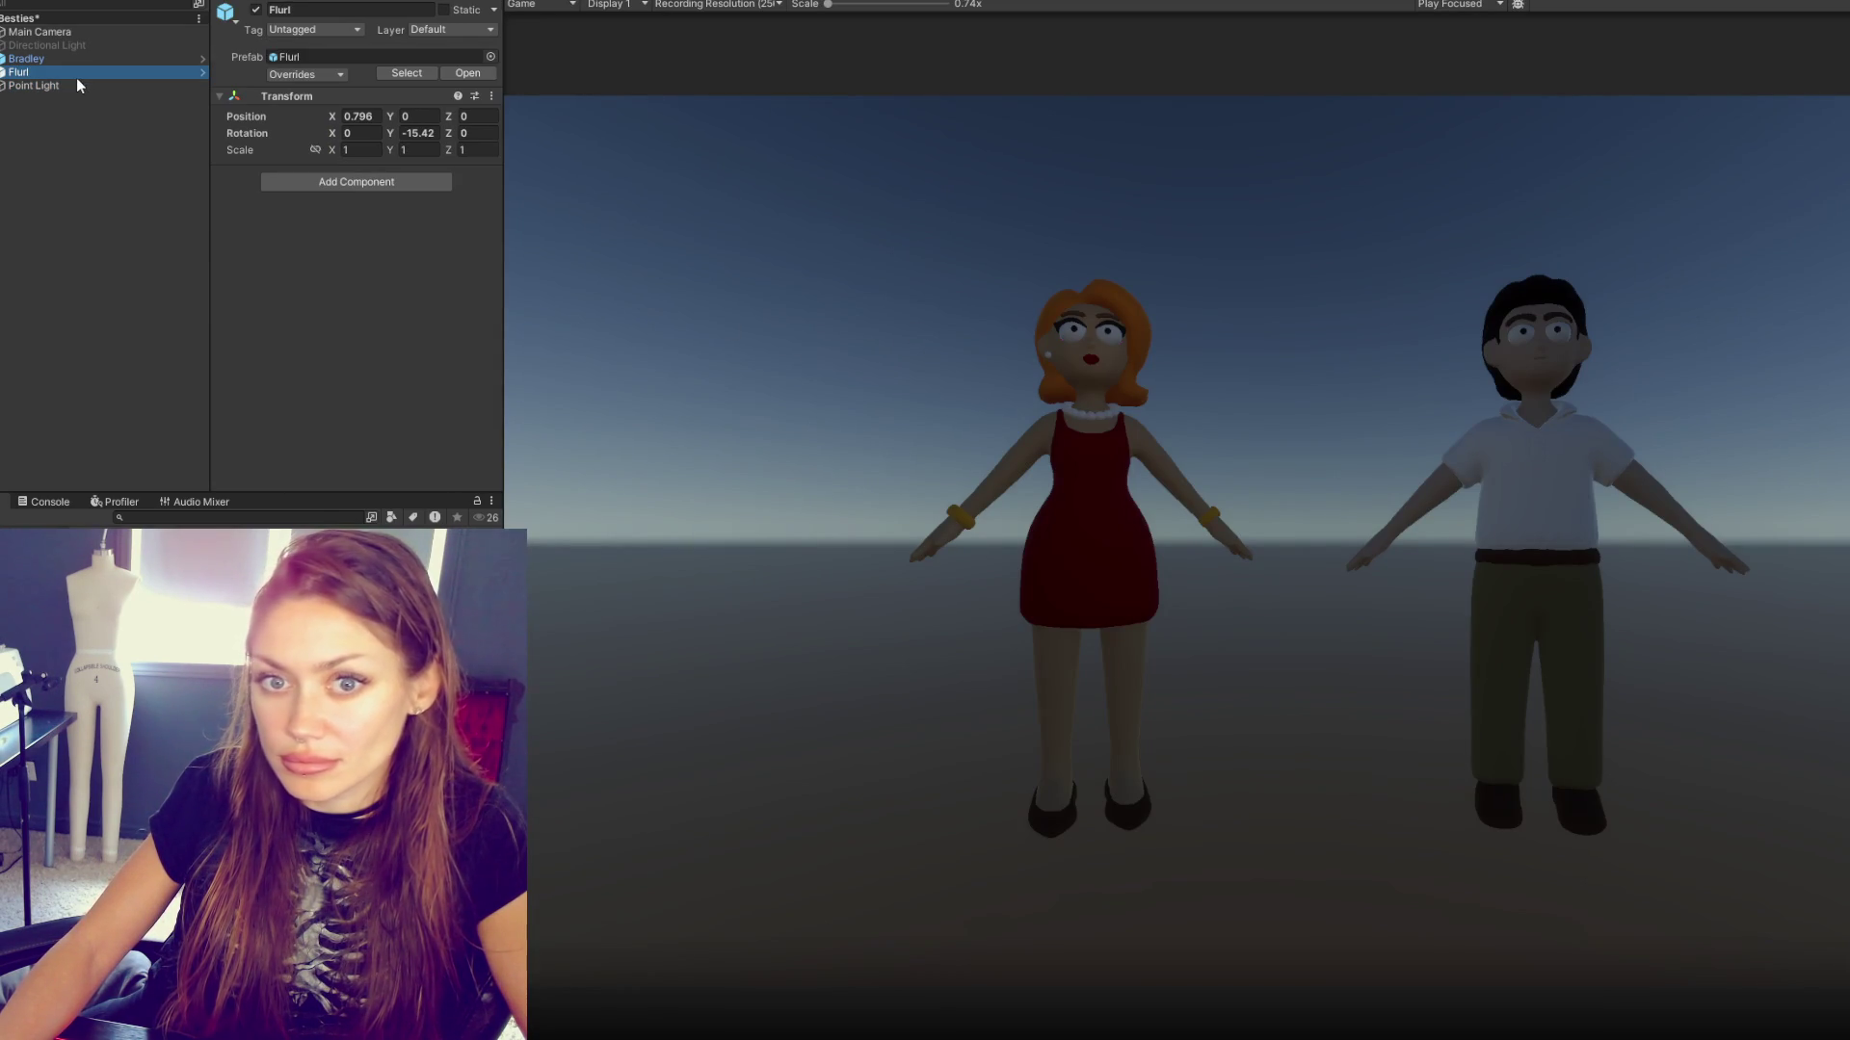
left_click(55, 125)
left_click(81, 87)
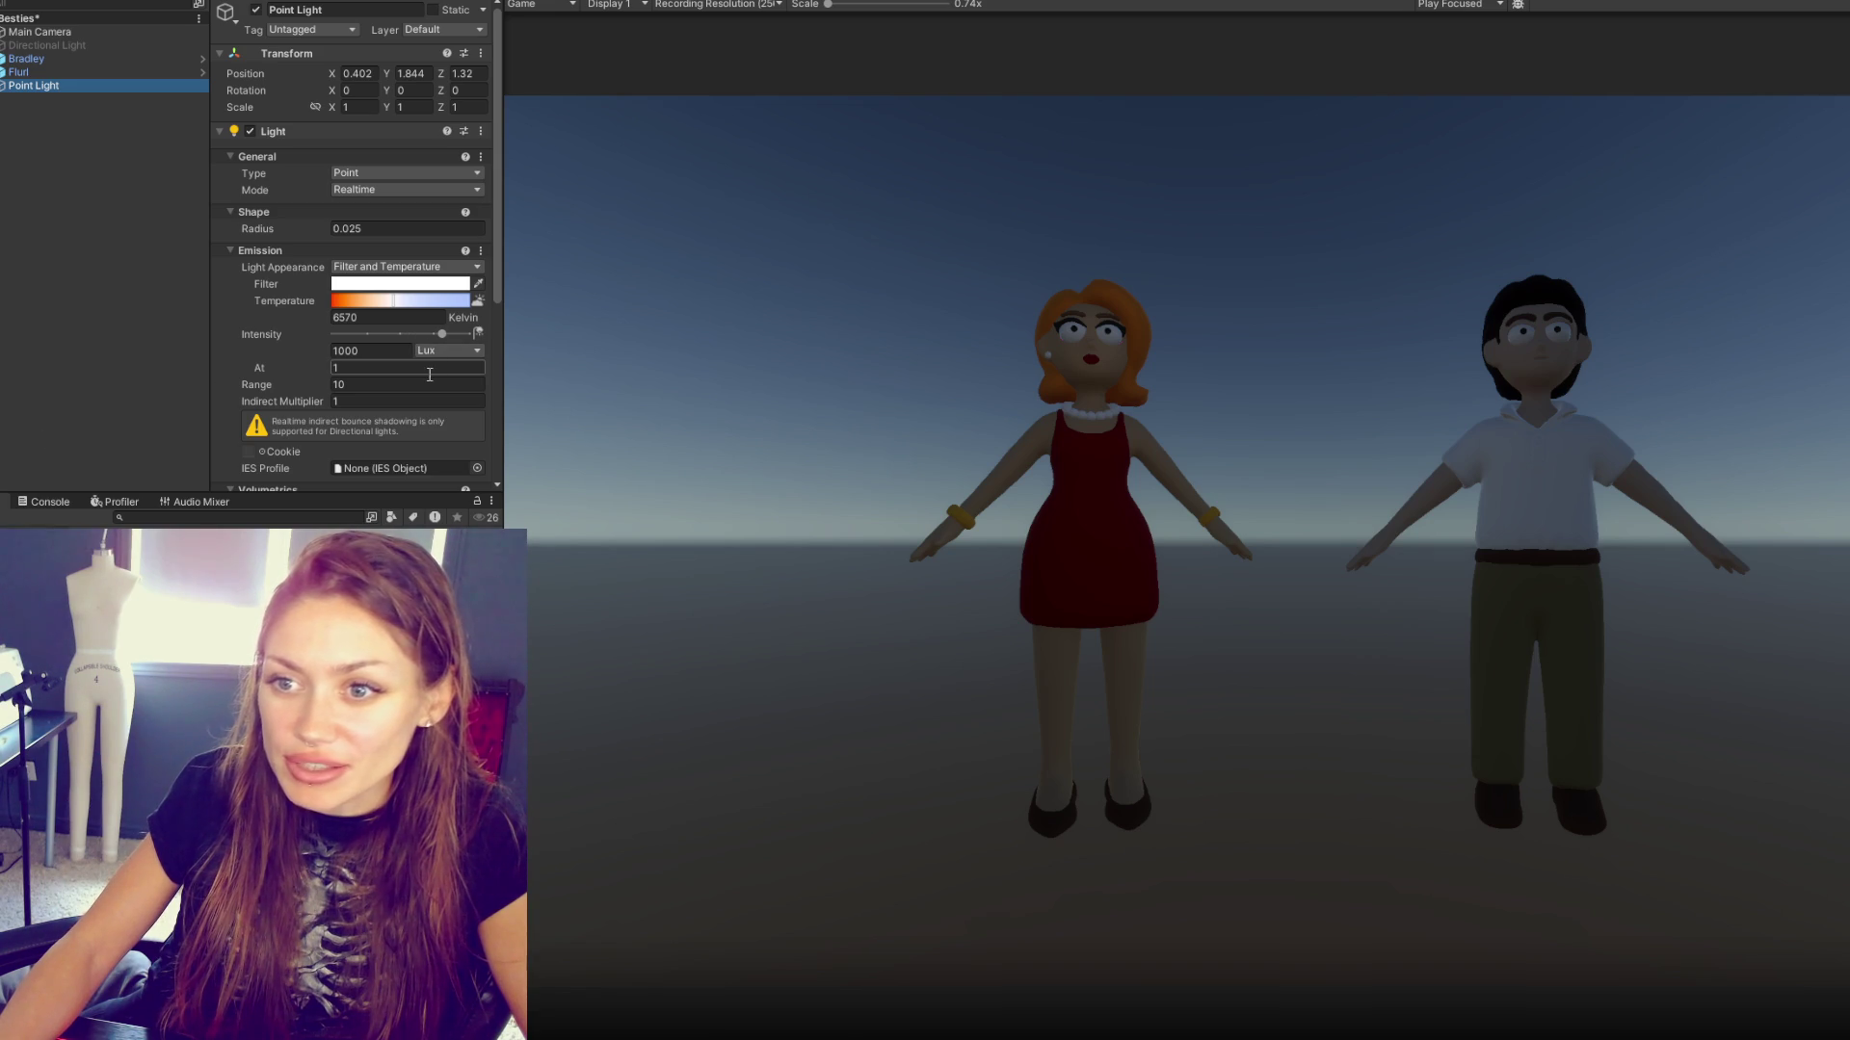
left_click(393, 353)
- Raise the Point Light's intensity to 10000 lux
type("0")
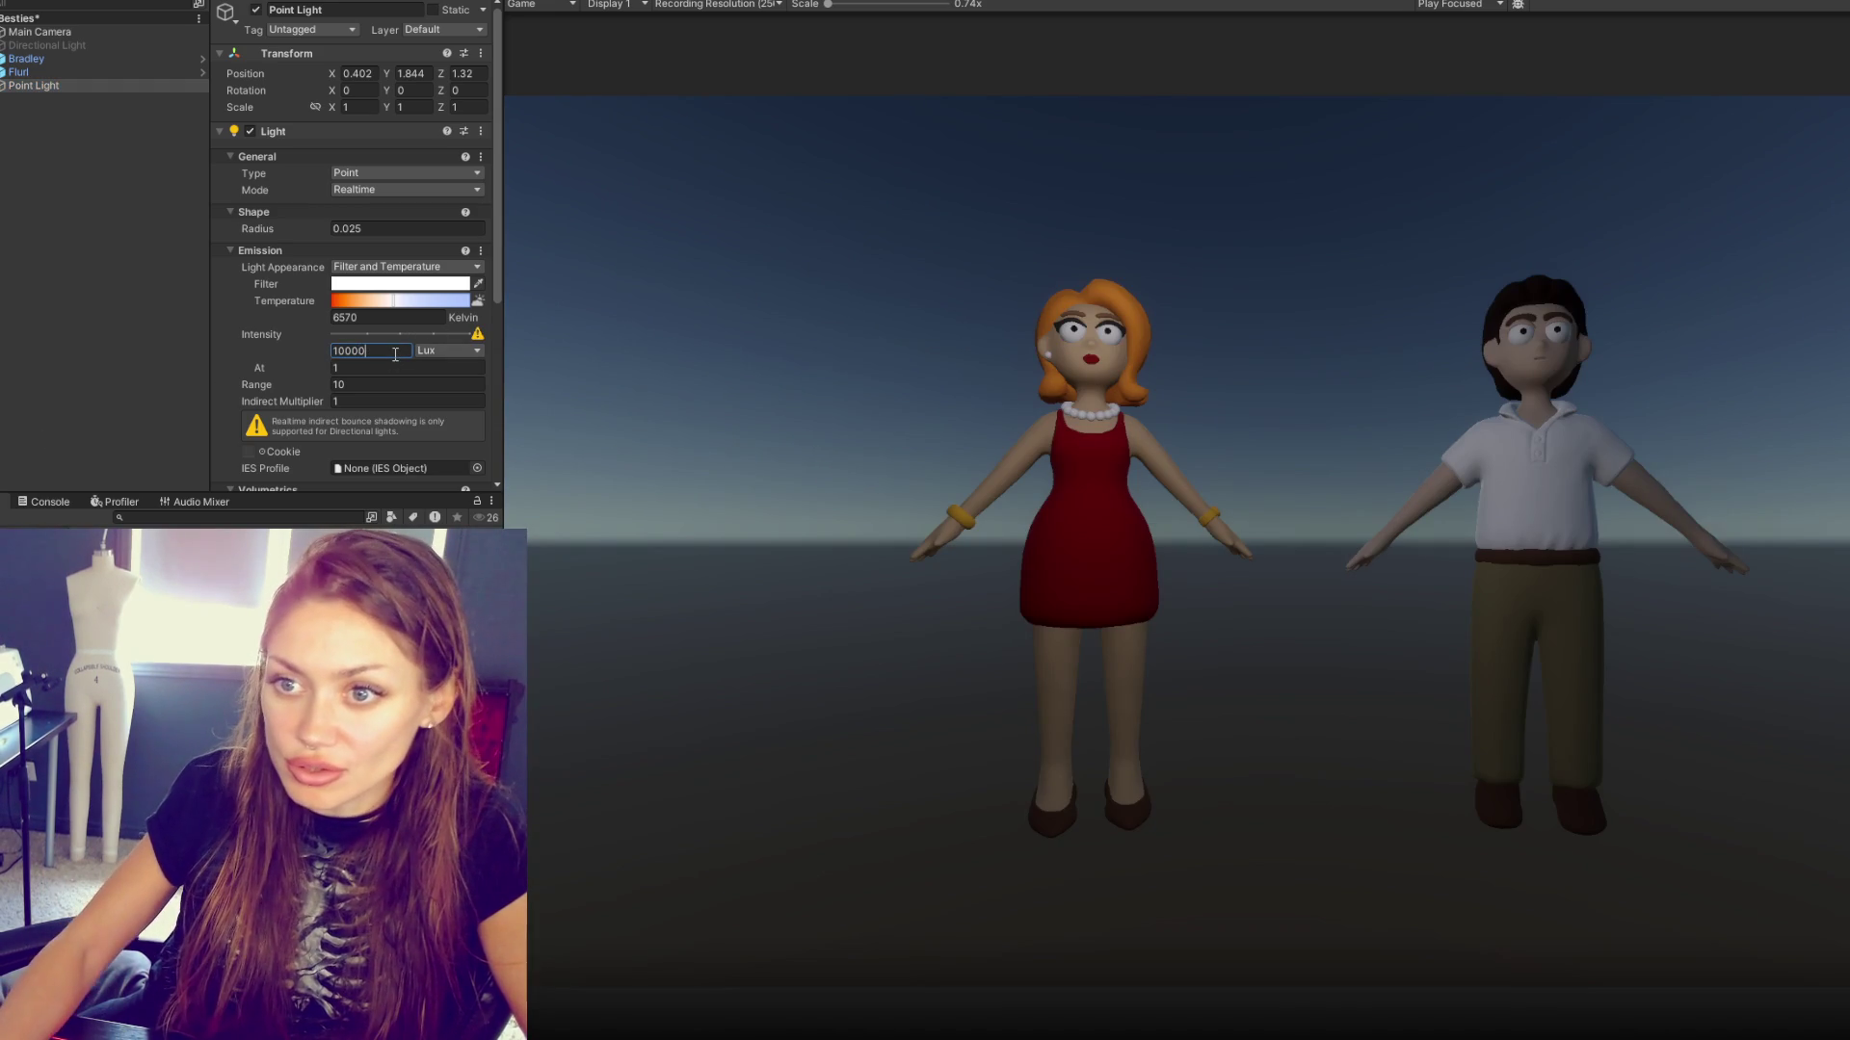
left_click(338, 350)
key("BackSpace")
type("5")
- Duplicate the Point Light twice, placing the copies left and right of the characters
left_click(116, 89)
key("ctrl+d")
left_click(657, 6)
mouse_move(1298, 609)
left_mouse_down()
mouse_move(1570, 578)
mouse_move(1835, 578)
left_mouse_up()
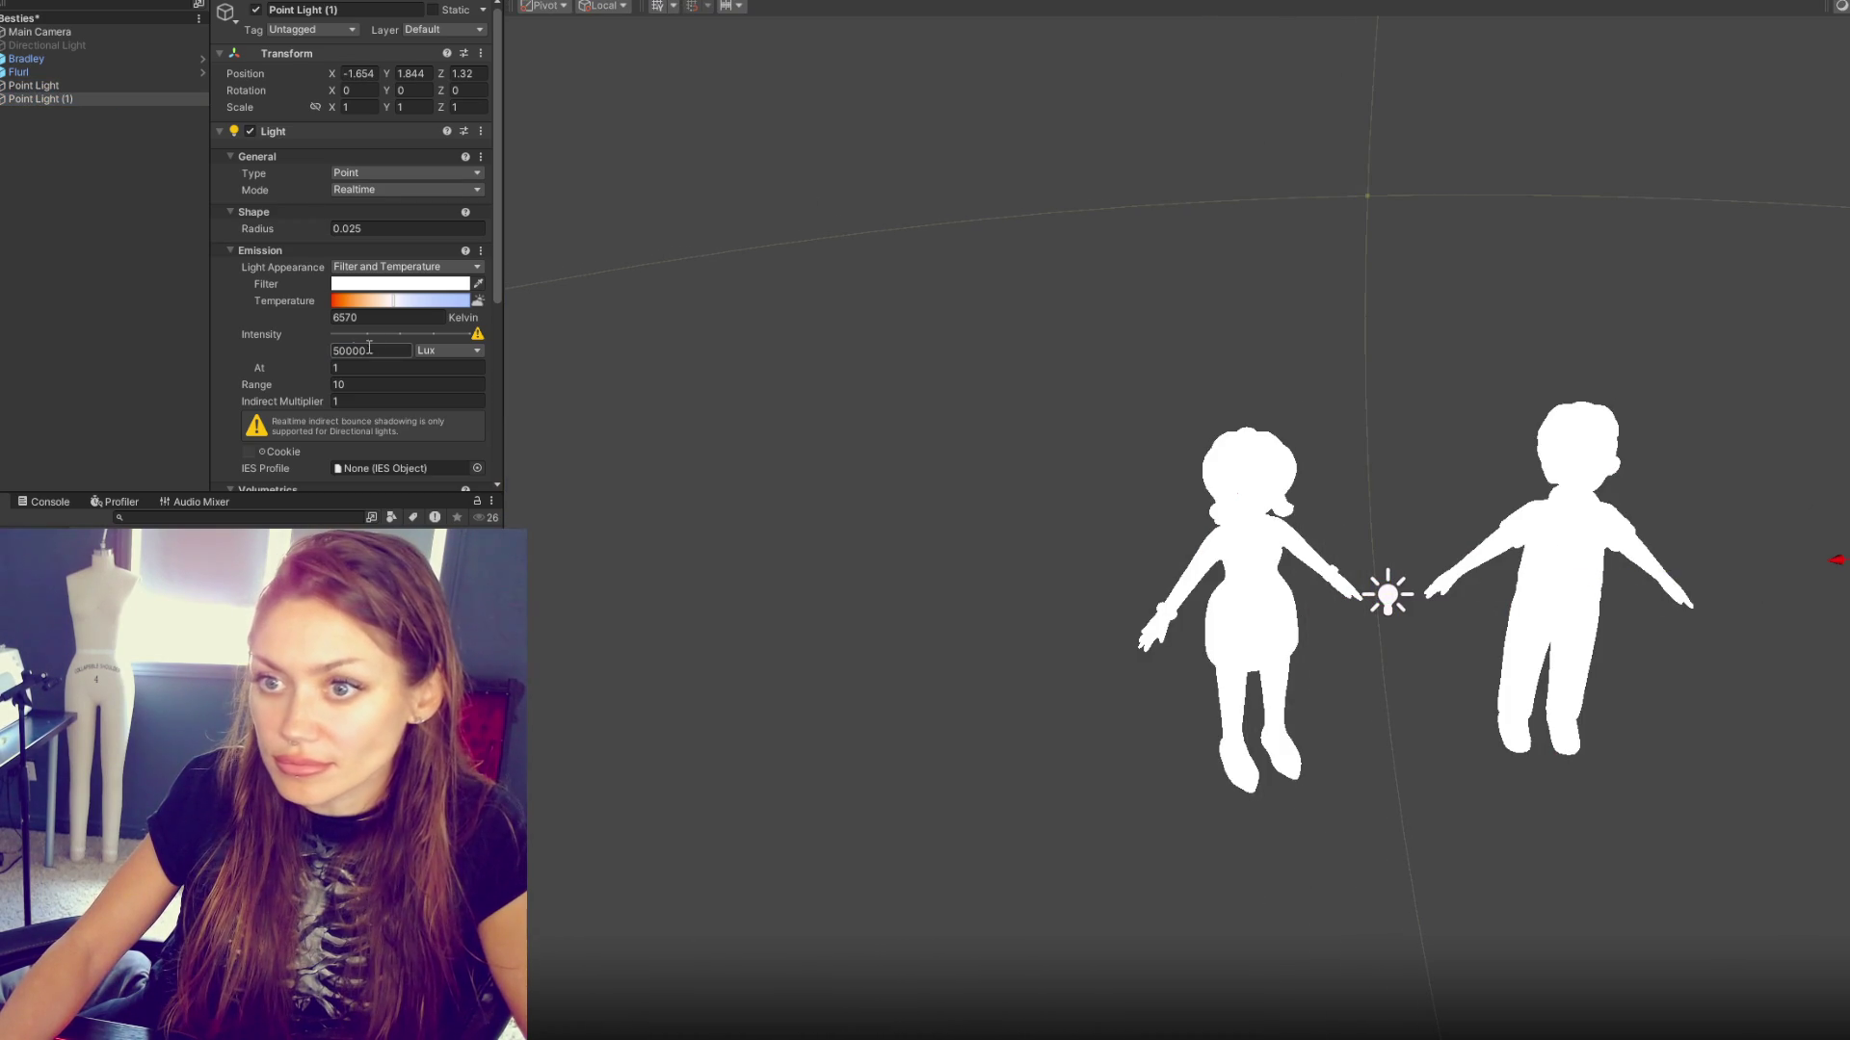
left_click(58, 99)
key("ctrl+d")
left_click_drag(1835, 561, 844, 631)
key("ctrl+2")
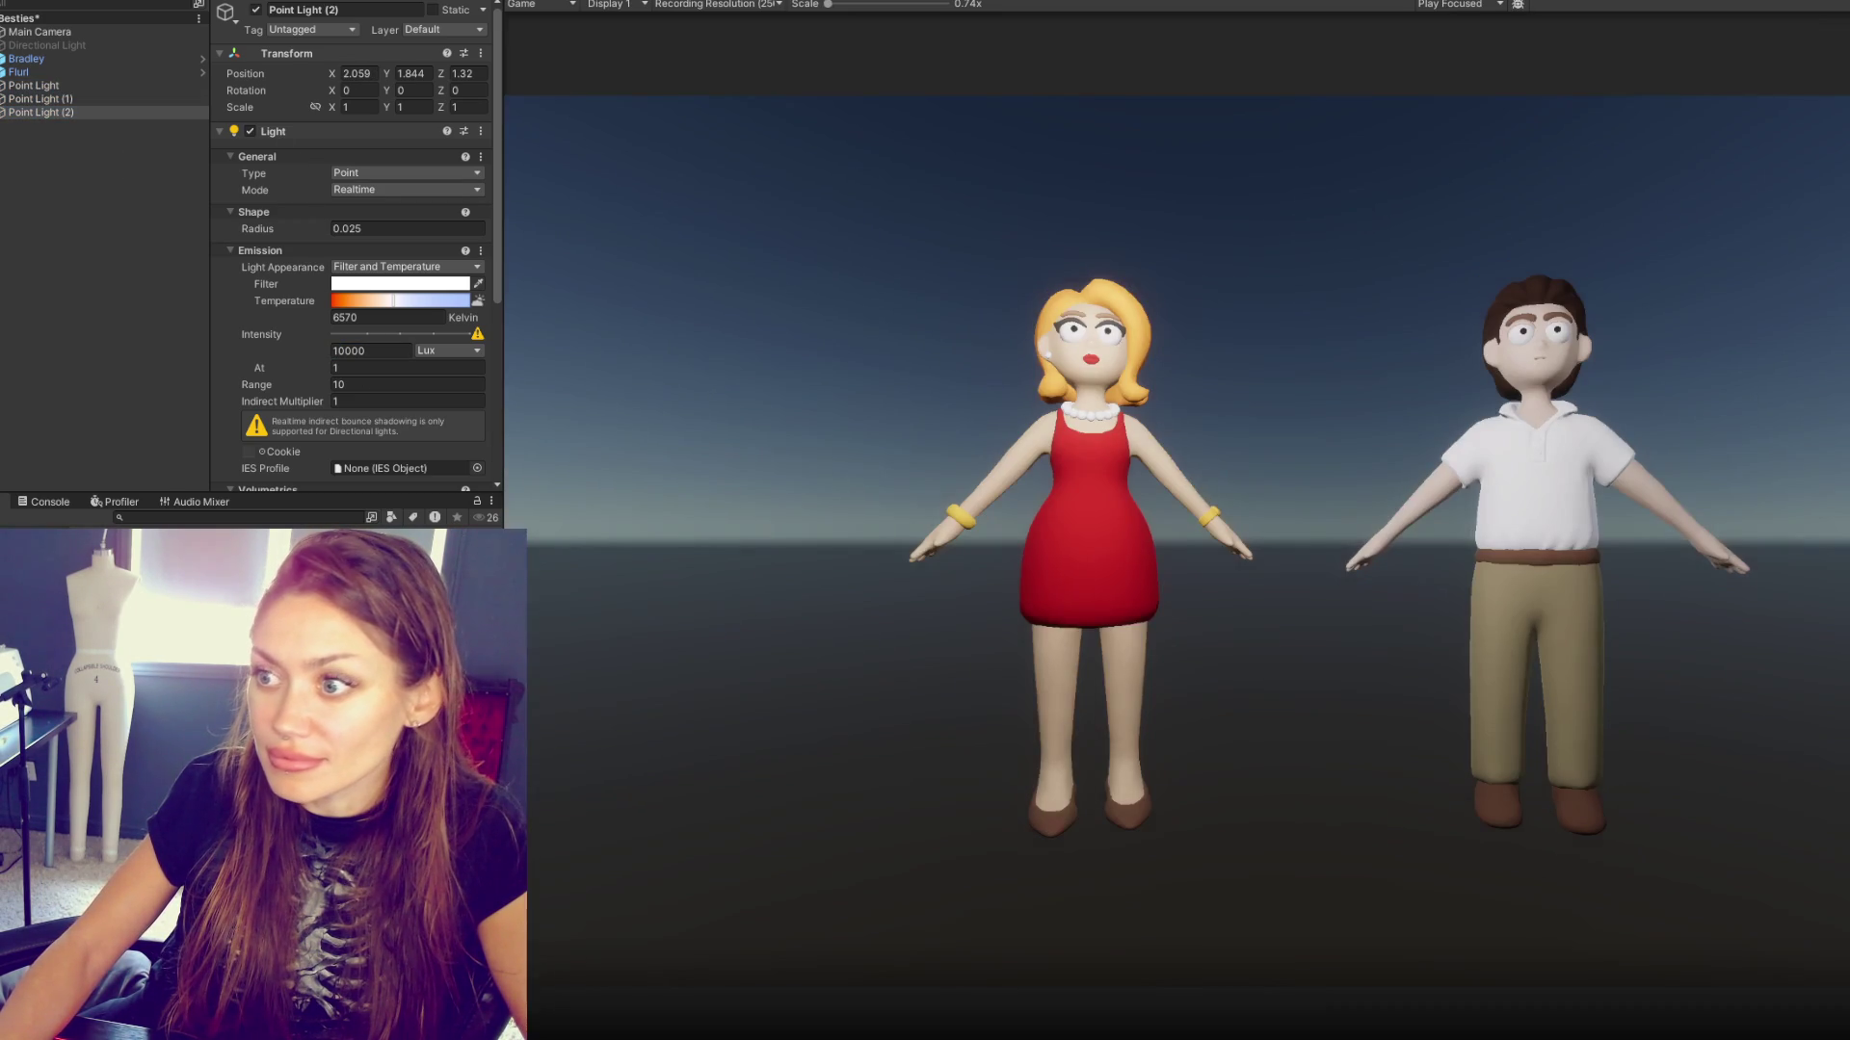
- Set Point Light (1)'s Y position to 2
left_click(49, 99)
mouse_move(385, 71)
left_mouse_down()
mouse_move(474, 73)
mouse_move(233, 90)
mouse_move(364, 87)
left_mouse_up()
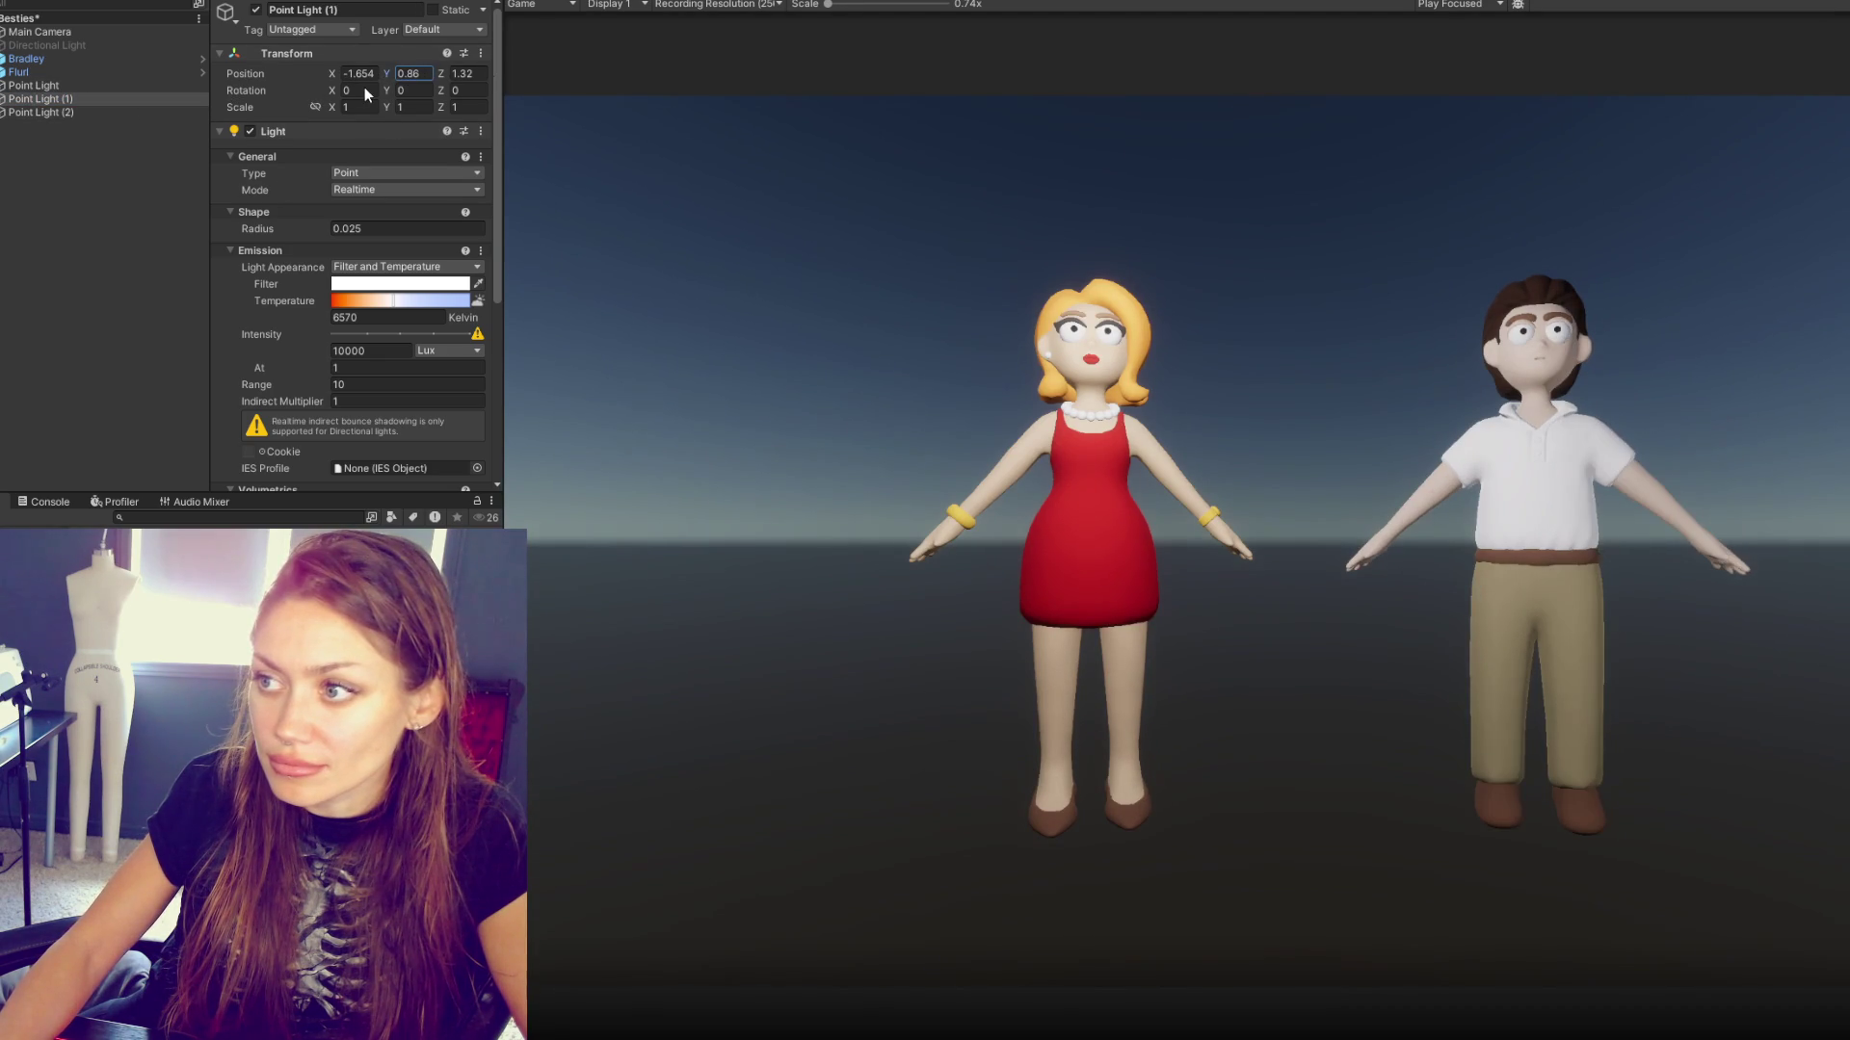
type("2")
left_click(39, 31)
left_click(701, 16)
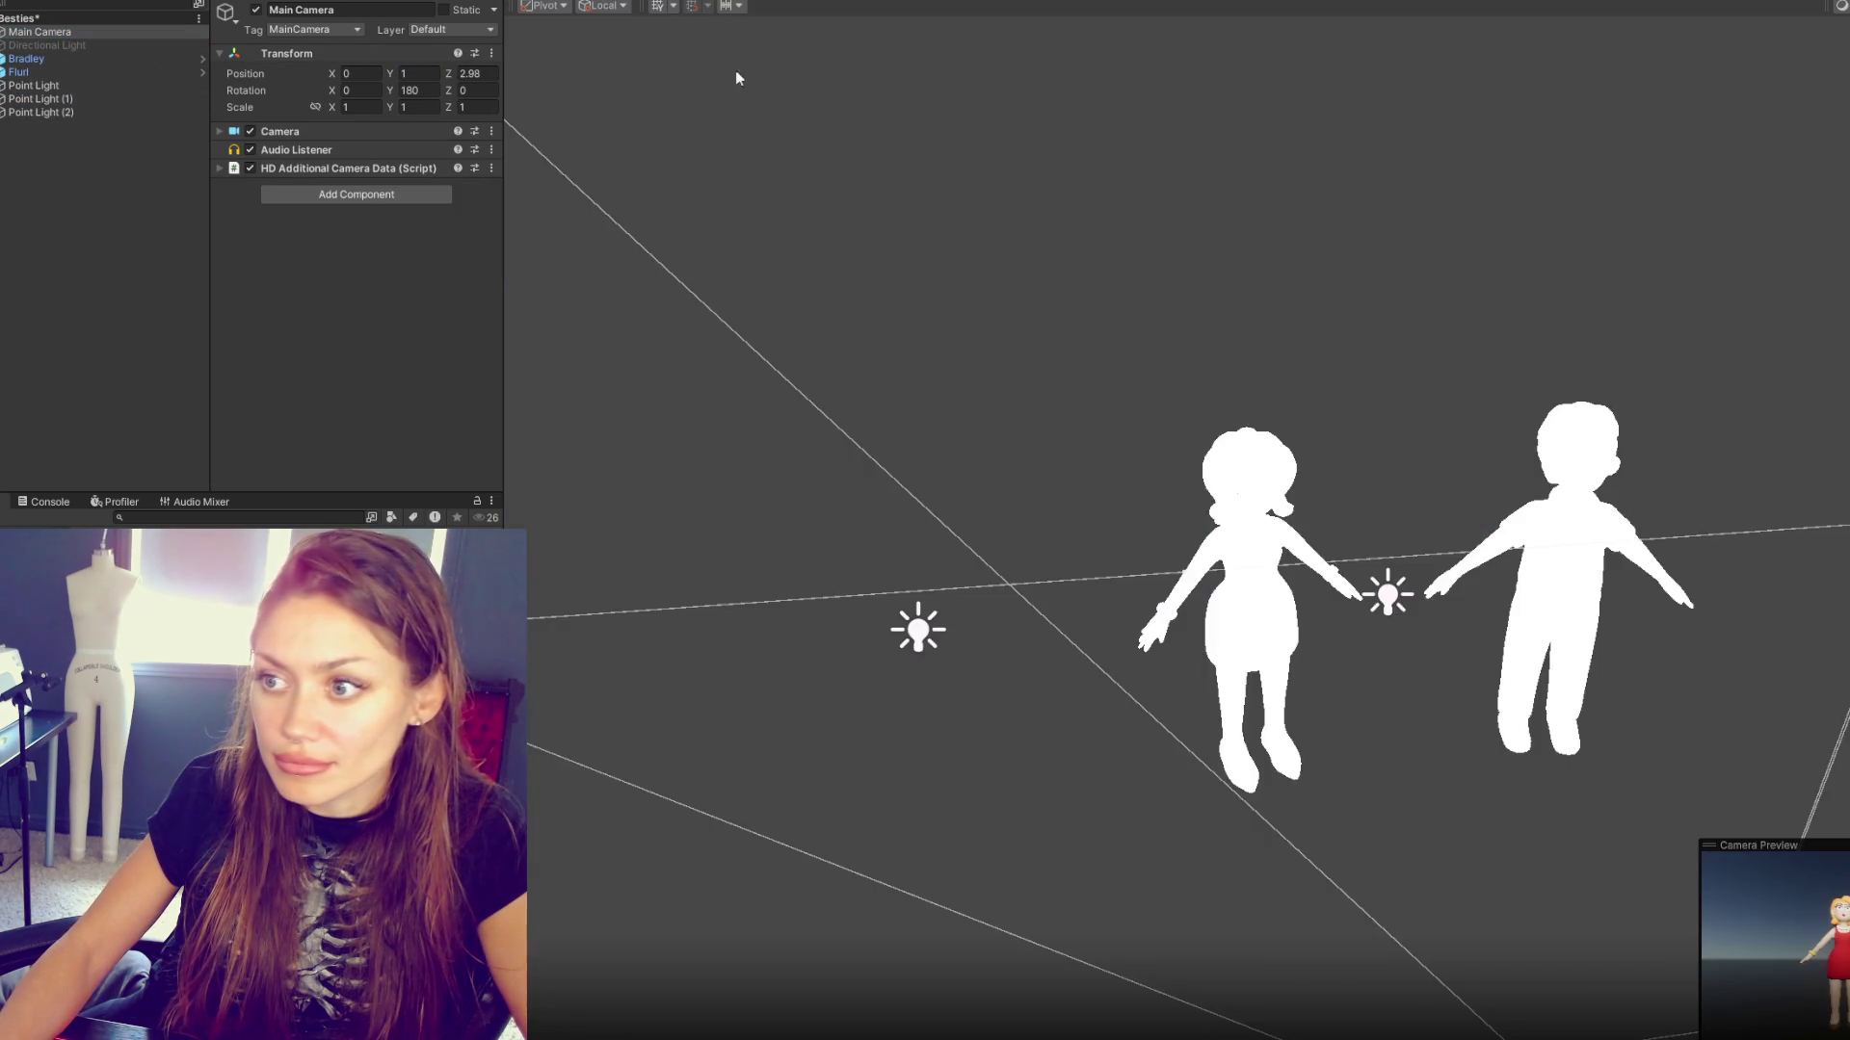
- Drag Flurl with the move gizmo closer to Bradley
left_click_drag(1395, 537, 1253, 370)
scroll(1243, 395, "up", 5)
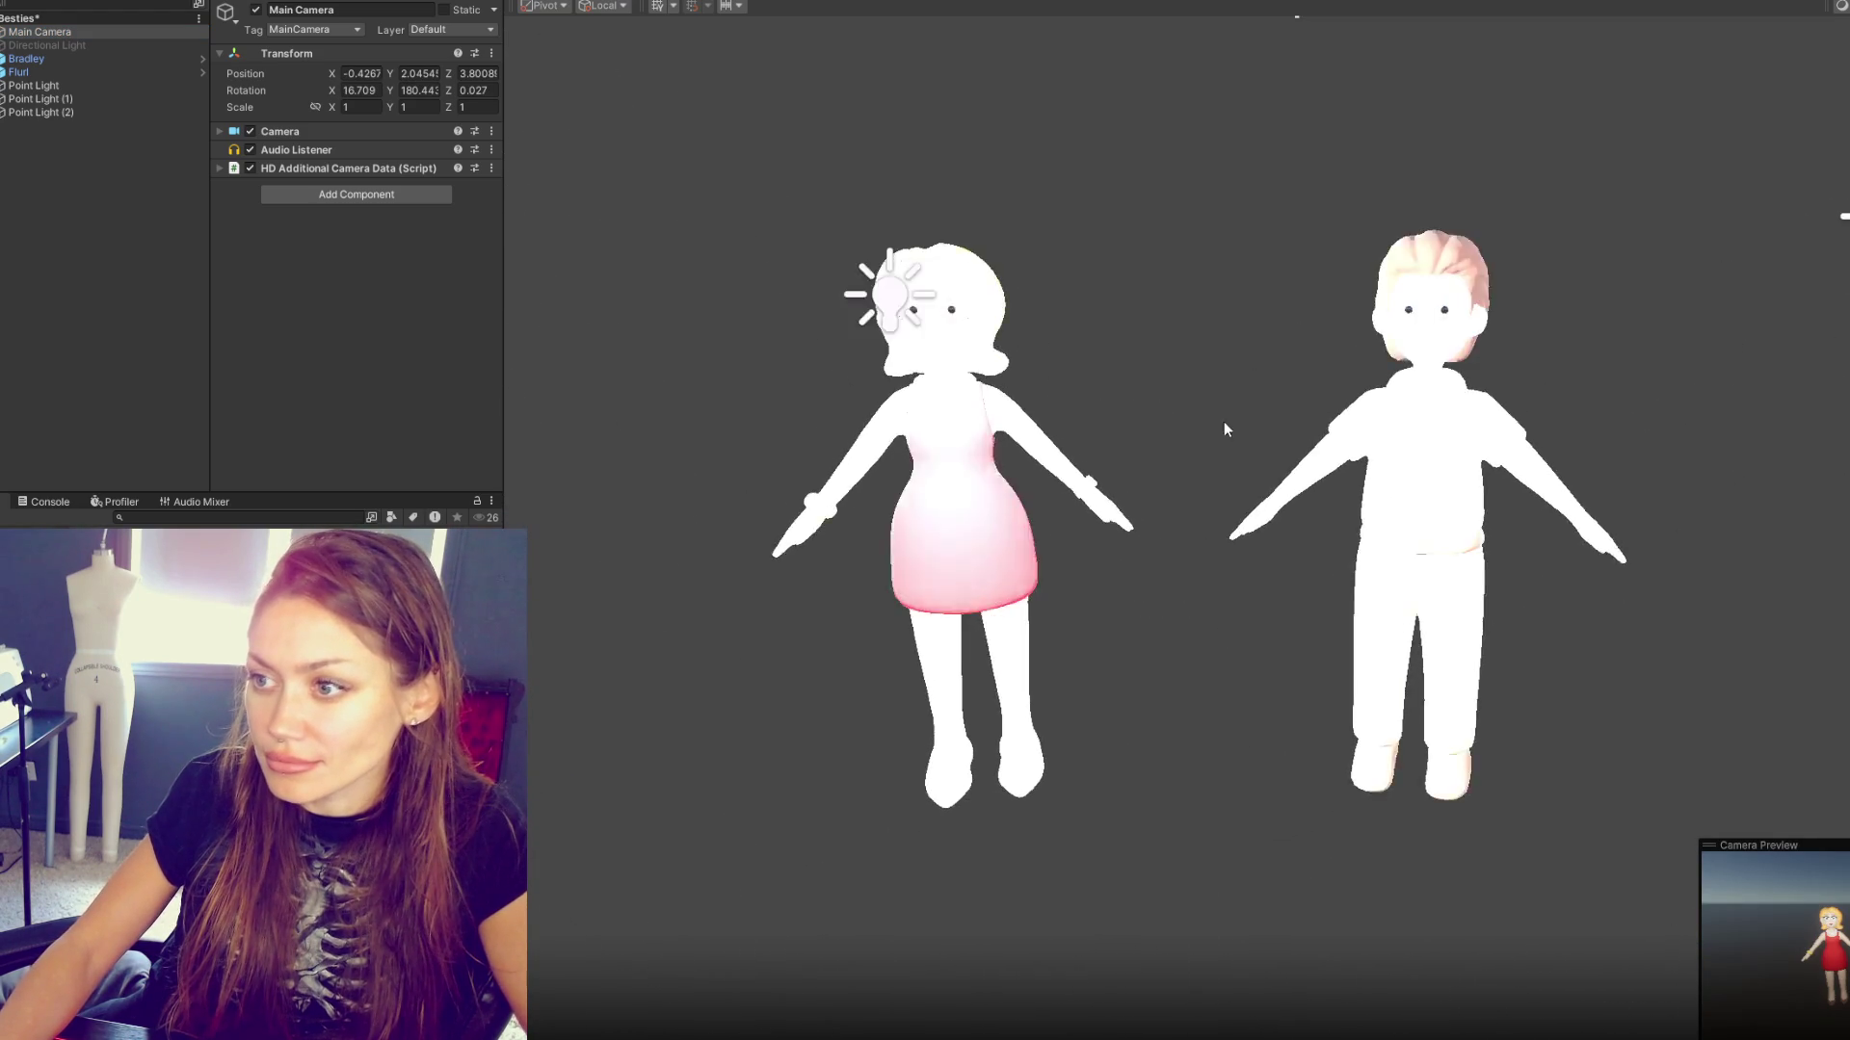
left_click(759, 634)
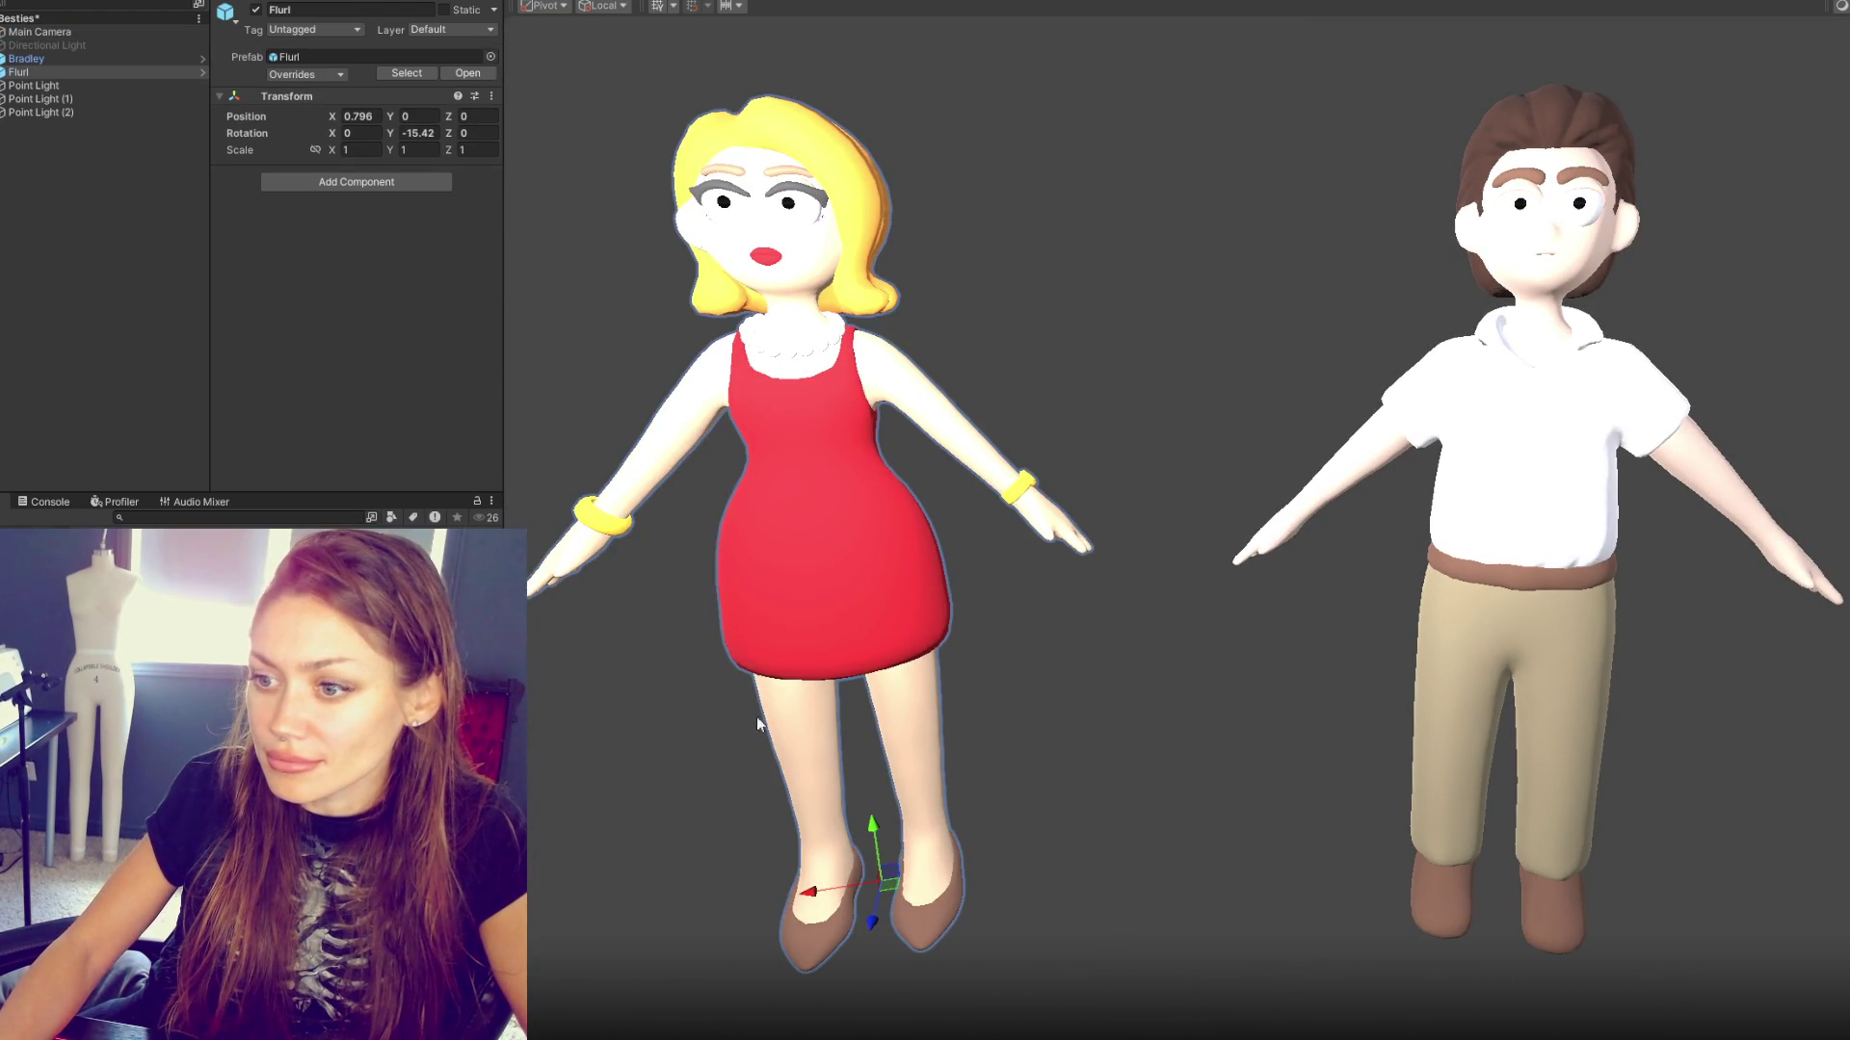
mouse_move(811, 888)
left_mouse_down()
mouse_move(1050, 867)
mouse_move(992, 857)
mouse_move(1085, 820)
left_mouse_up()
scroll(1218, 541, "down", 5)
scroll(1223, 742, "up", 5)
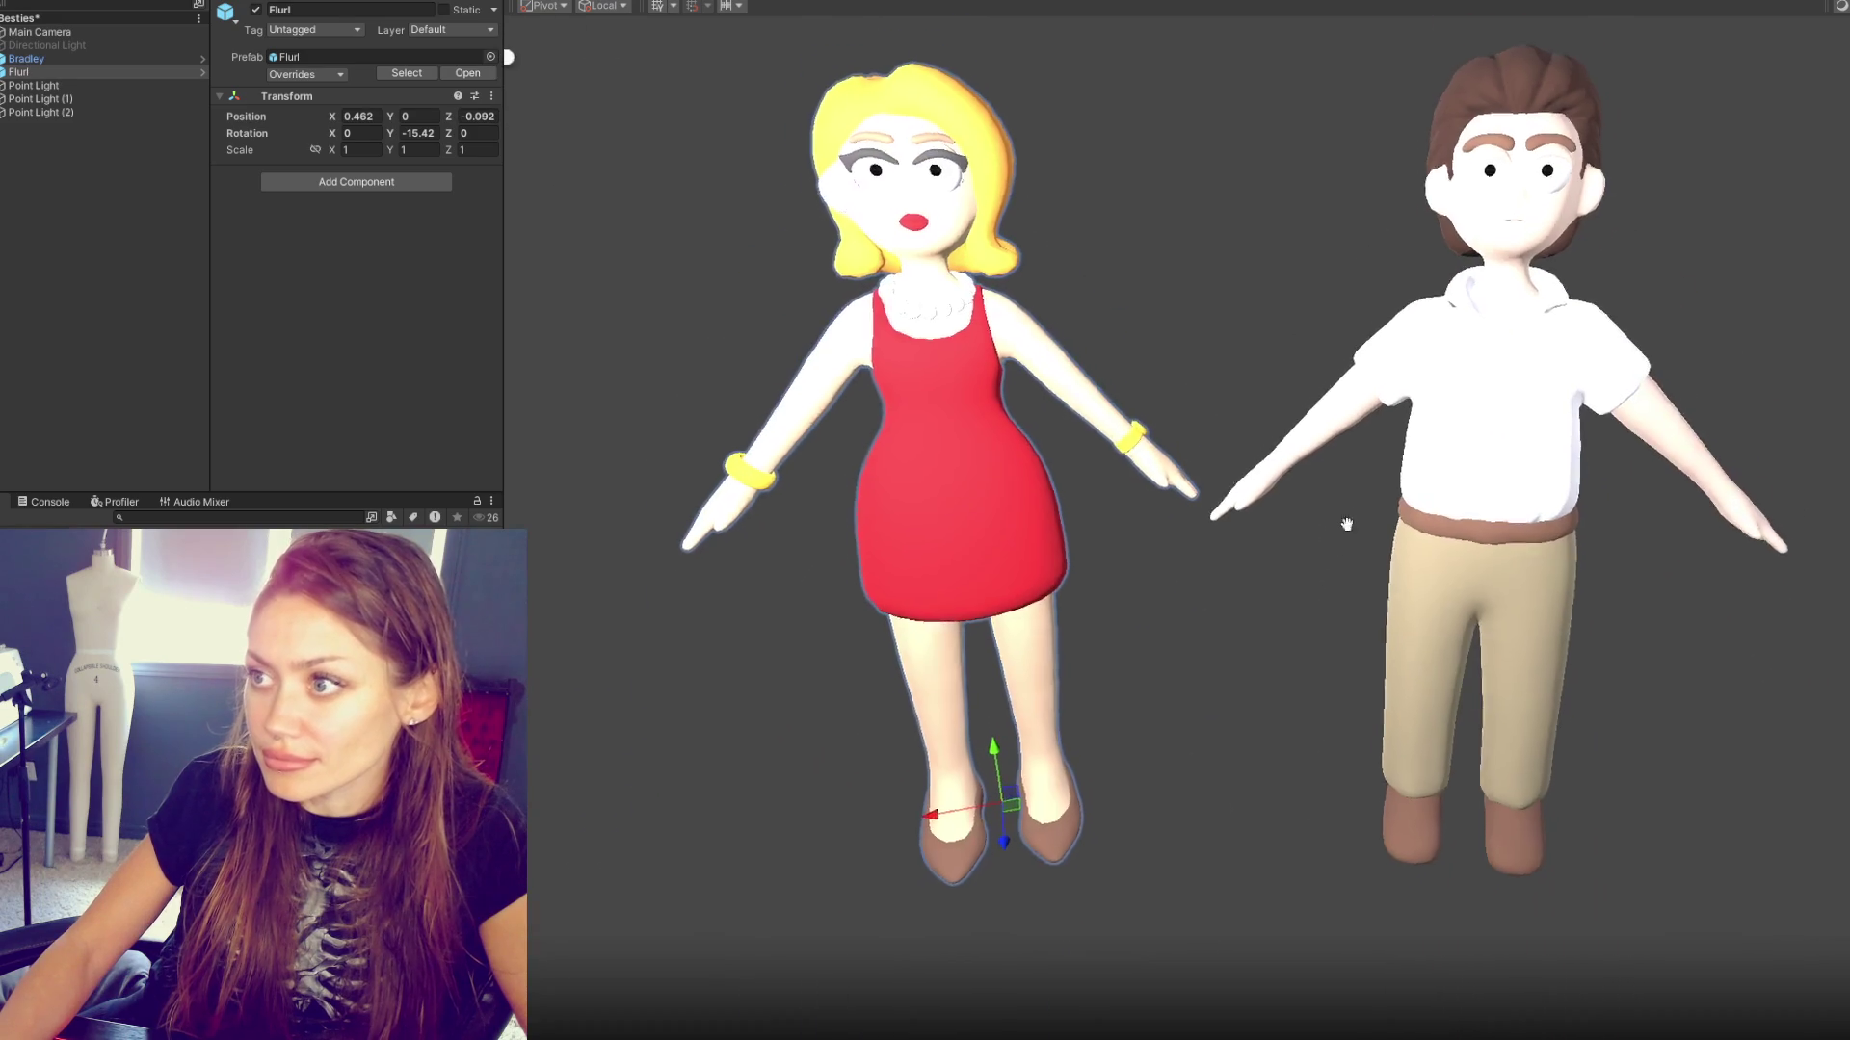
scroll(1413, 472, "up", 5)
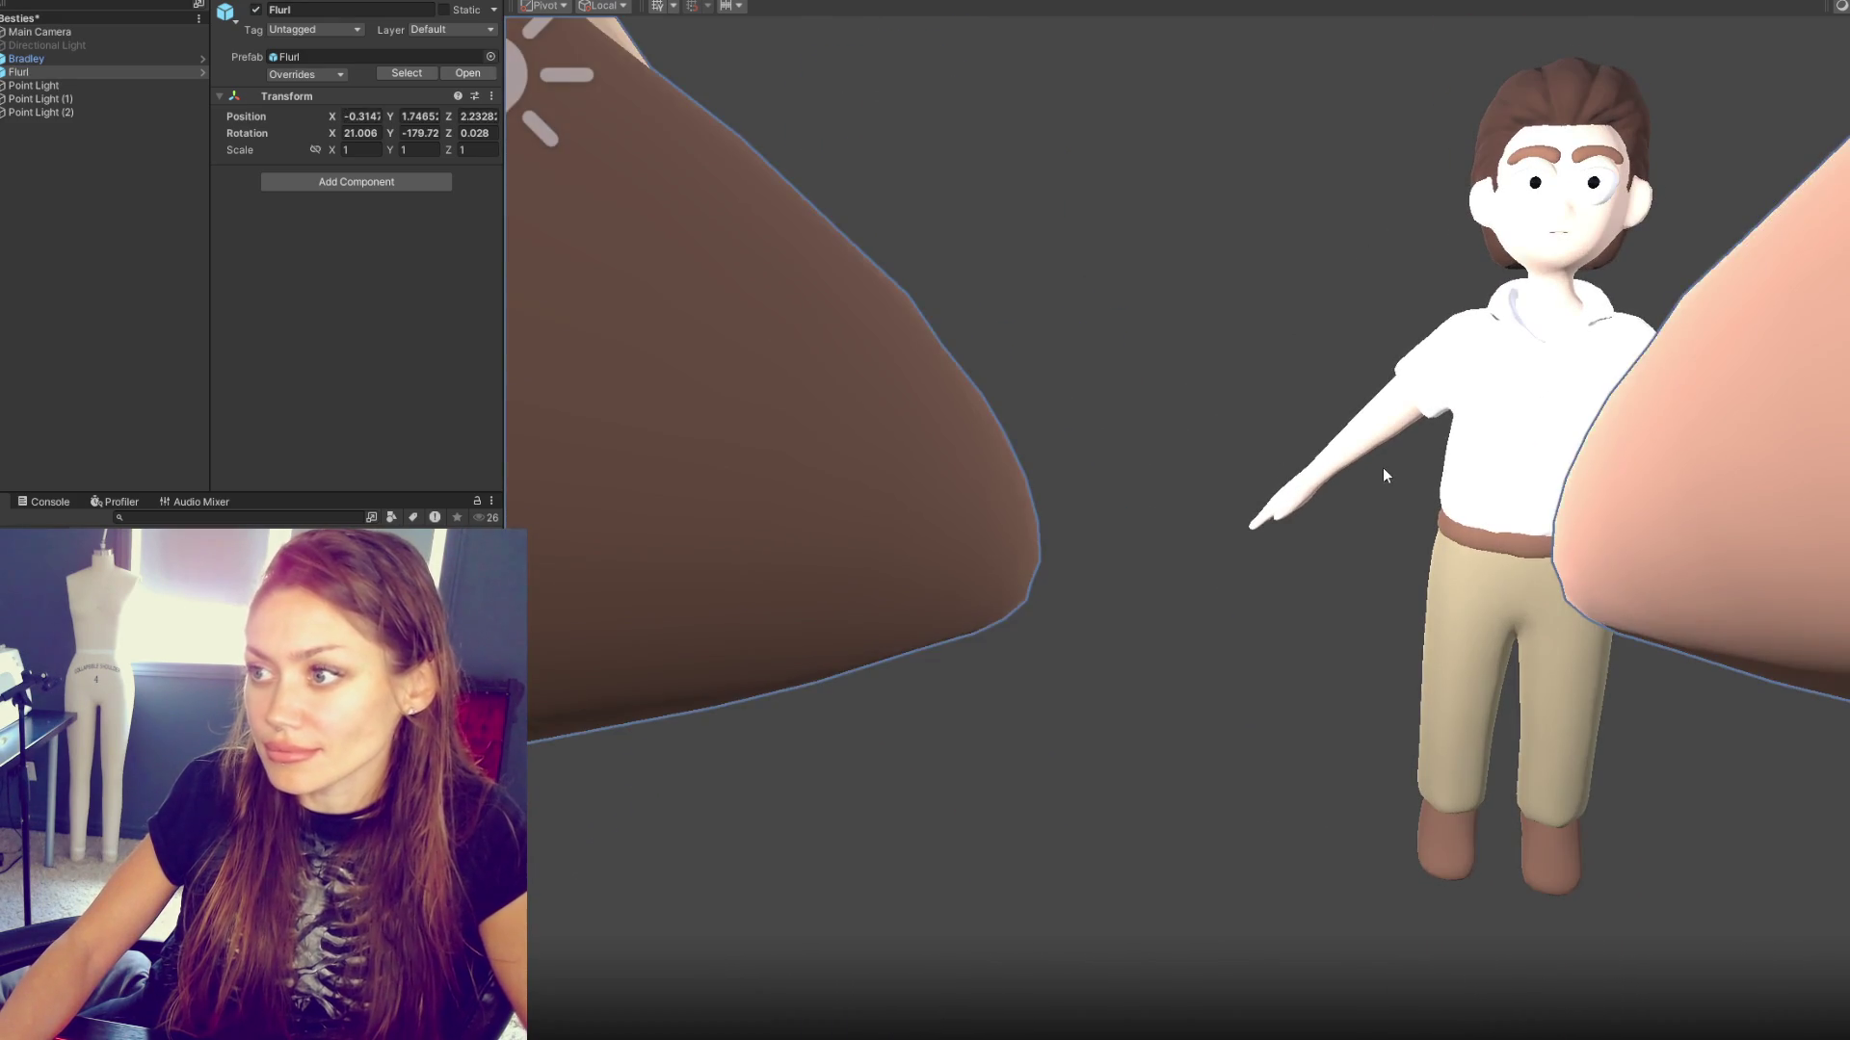
scroll(1384, 467, "down", 5)
- Reframe the Main Camera tighter on both characters, checking the Game view
left_click(178, 29)
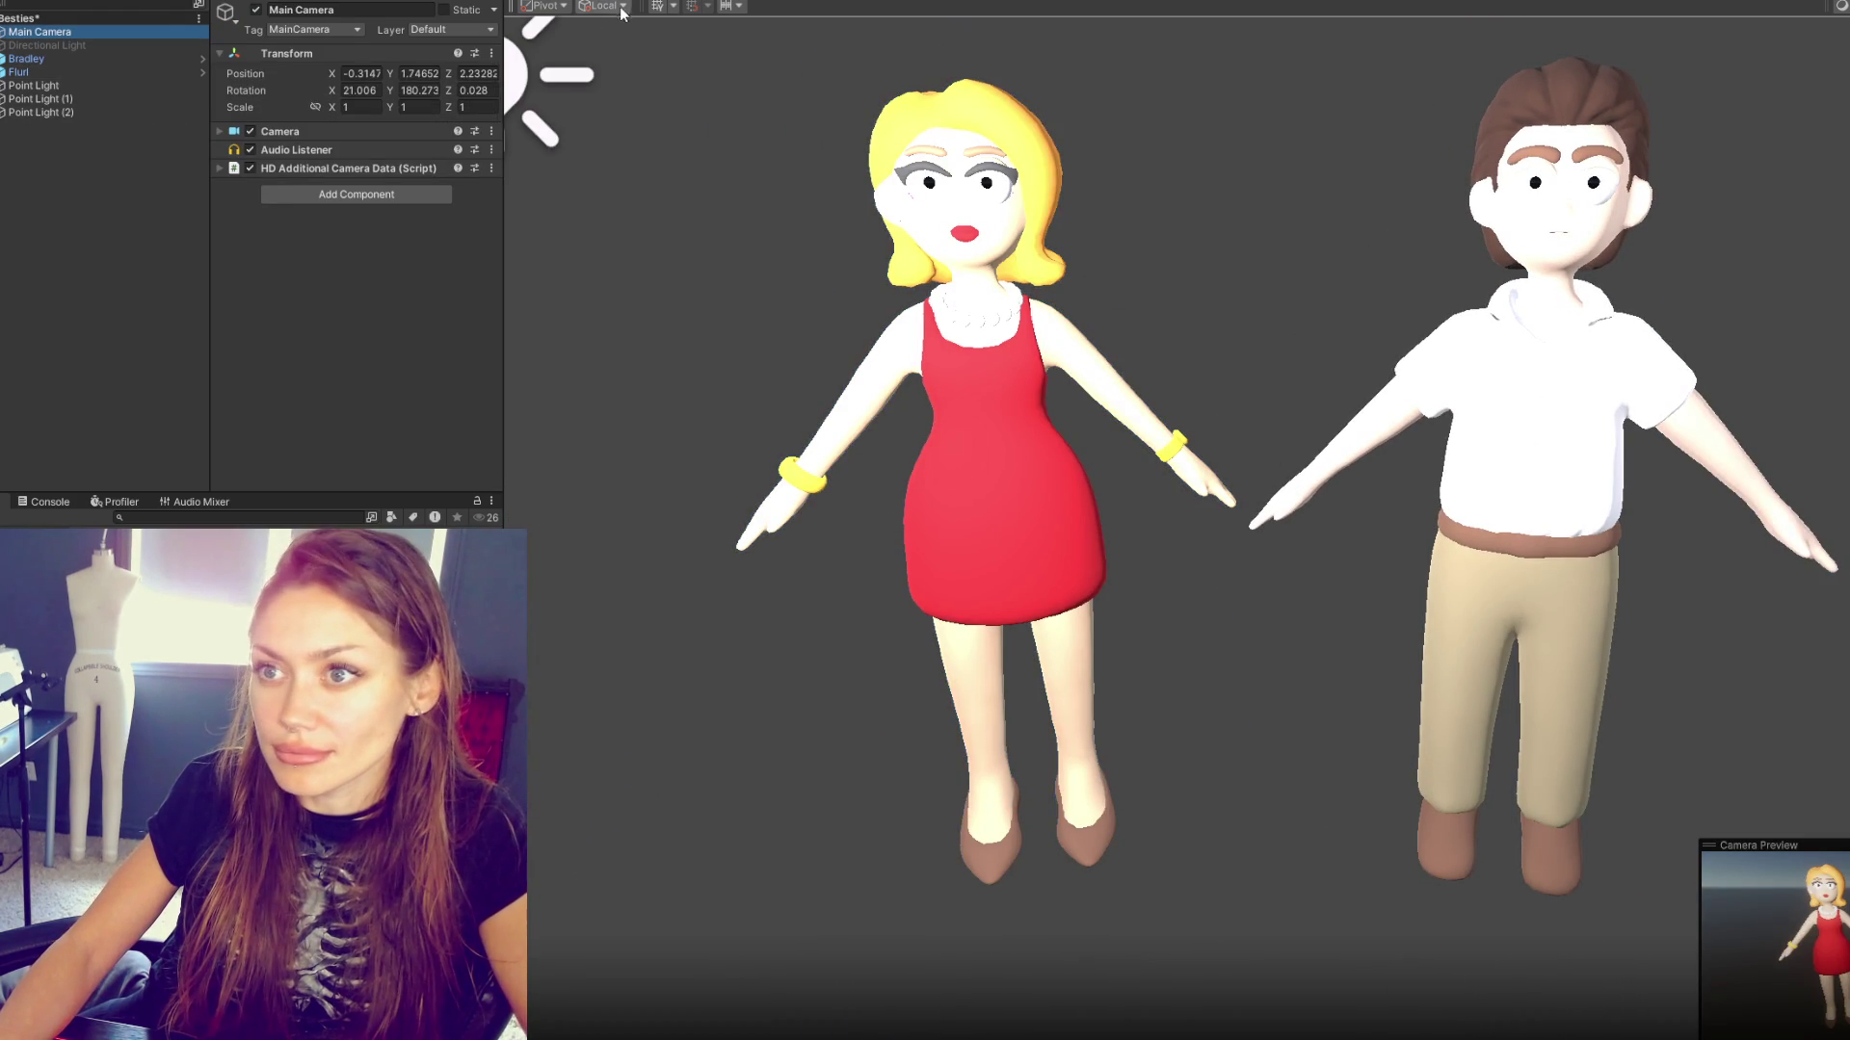
left_click(751, 2)
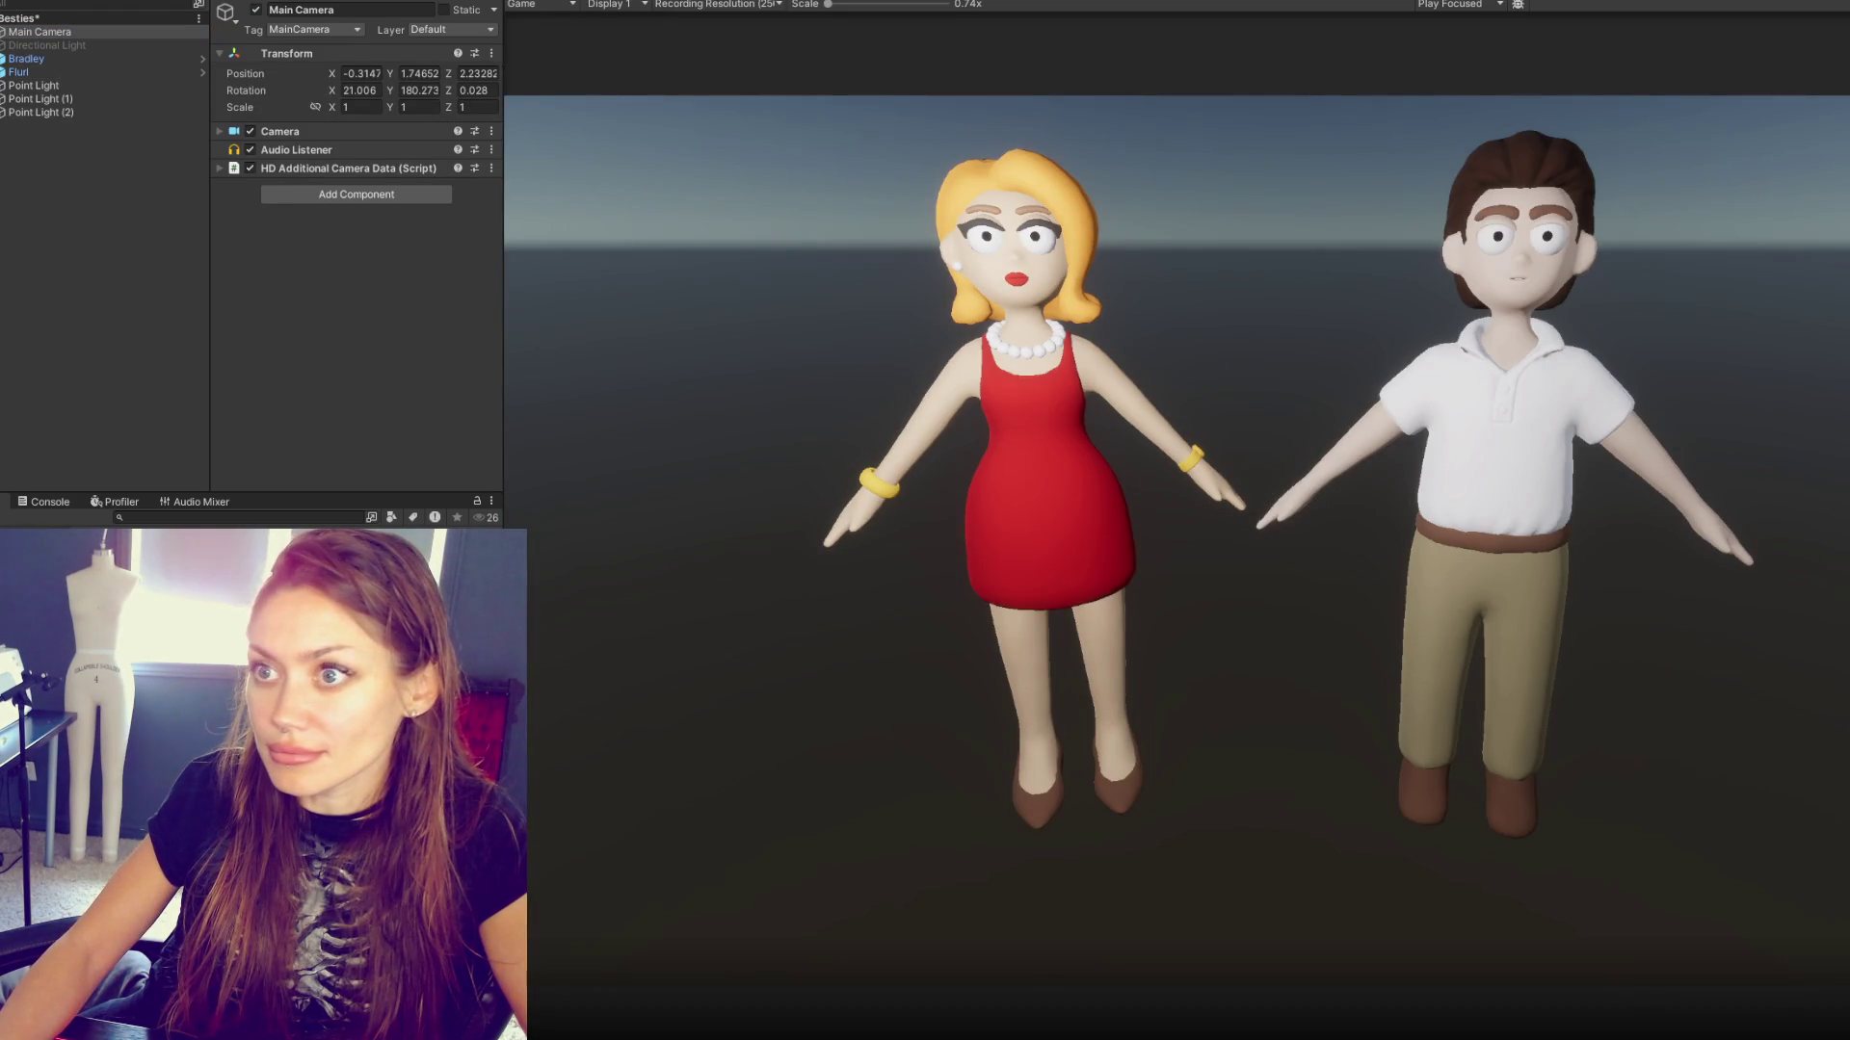
key("ctrl+1")
scroll(1085, 262, "up", 3)
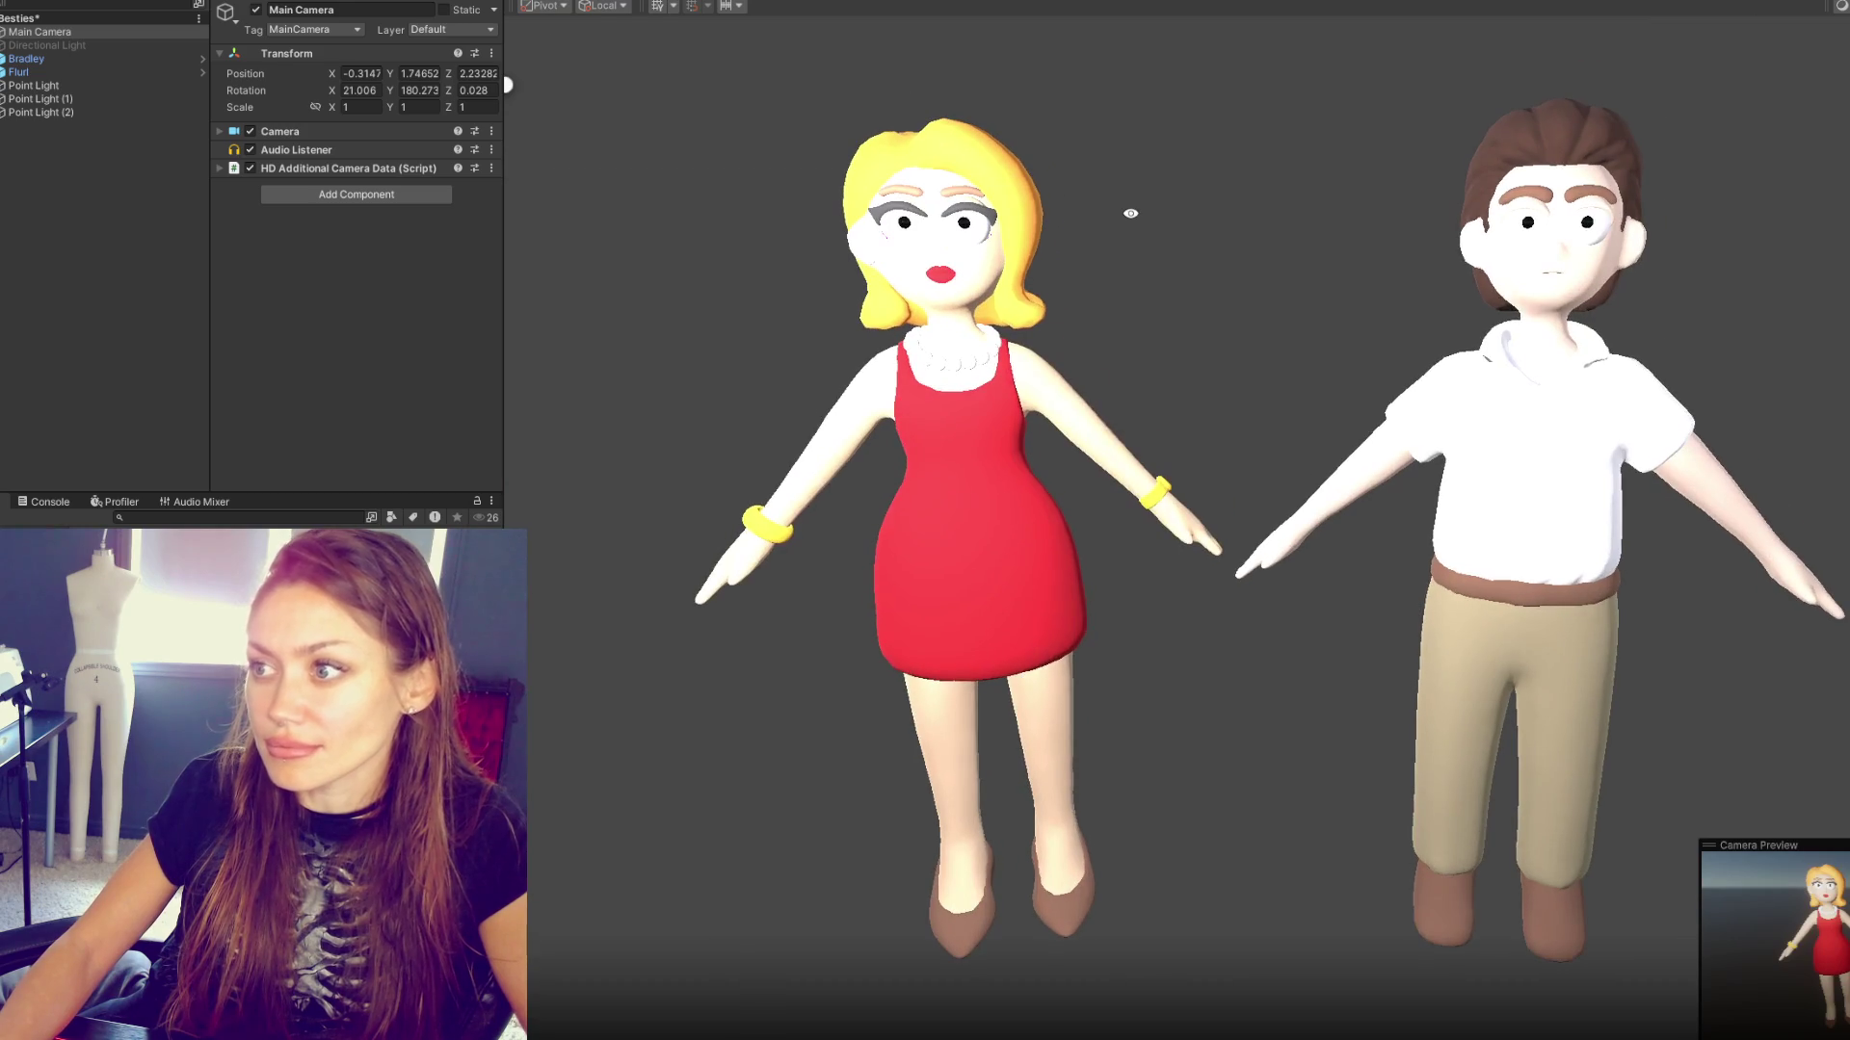
left_click(532, 3)
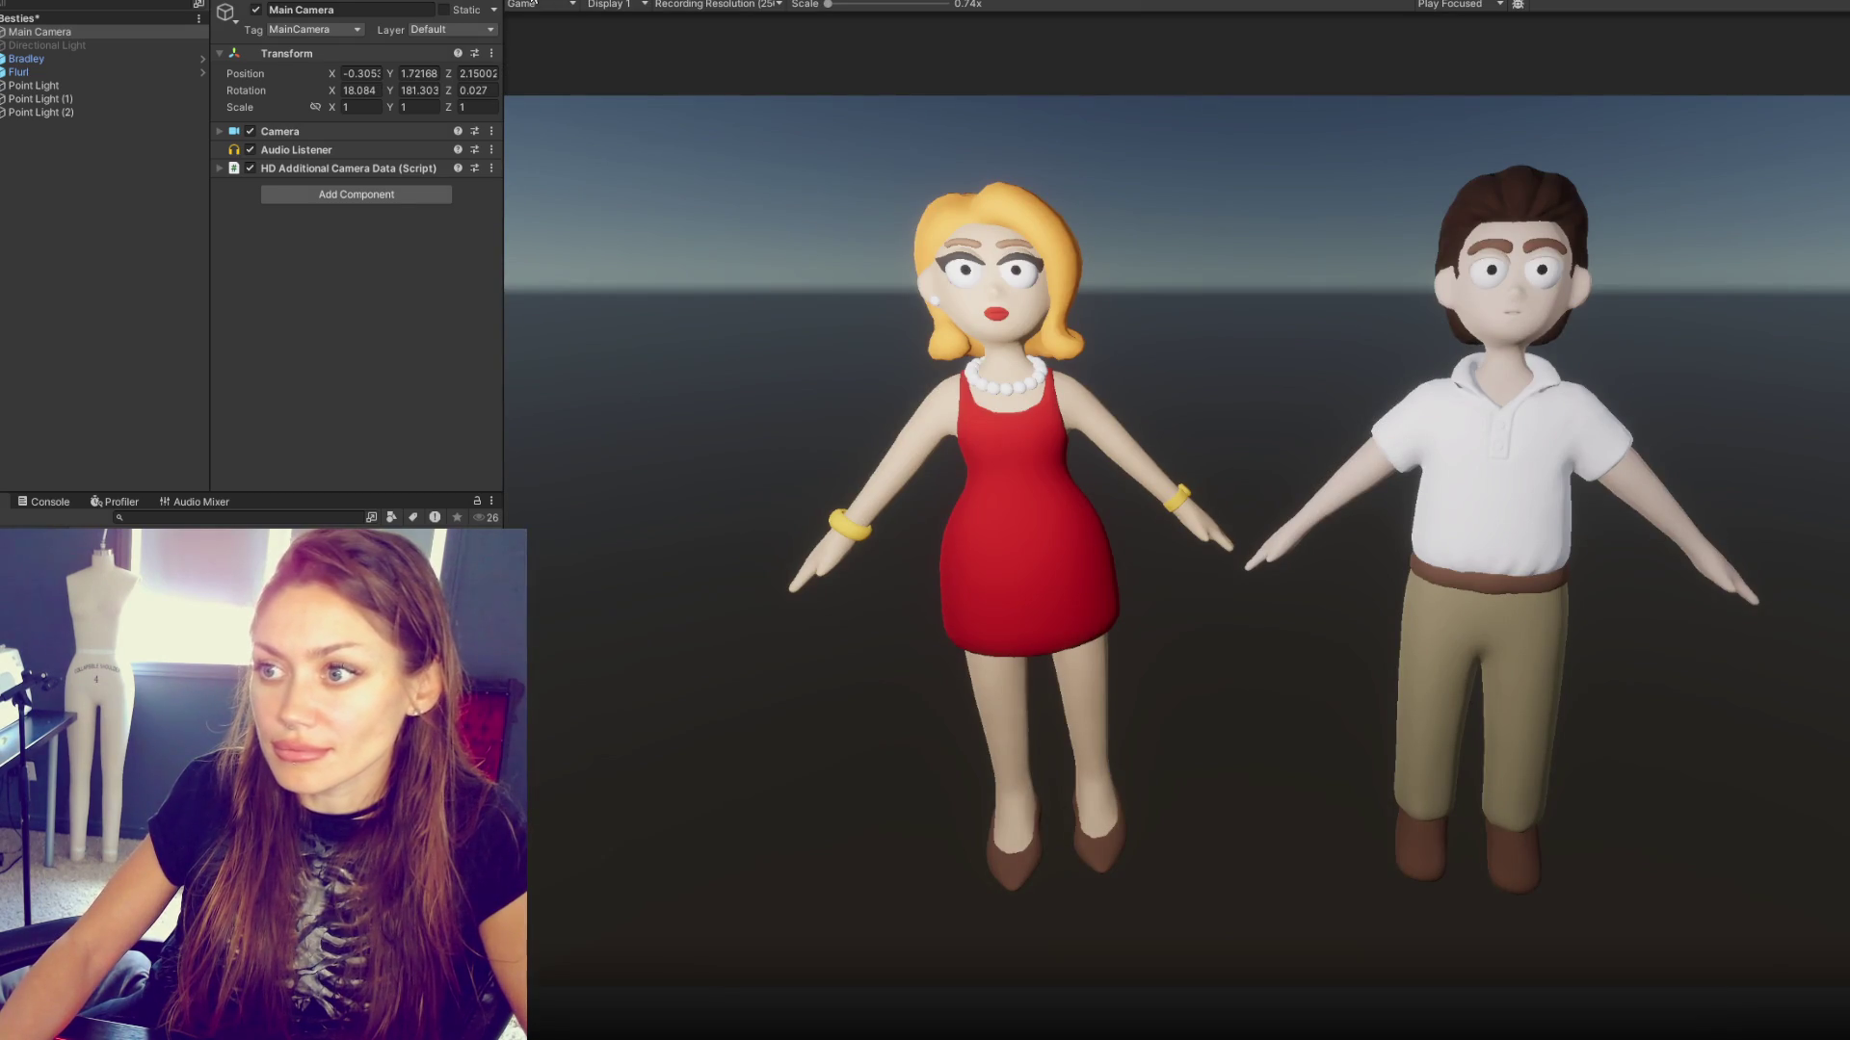
right_click(107, 175)
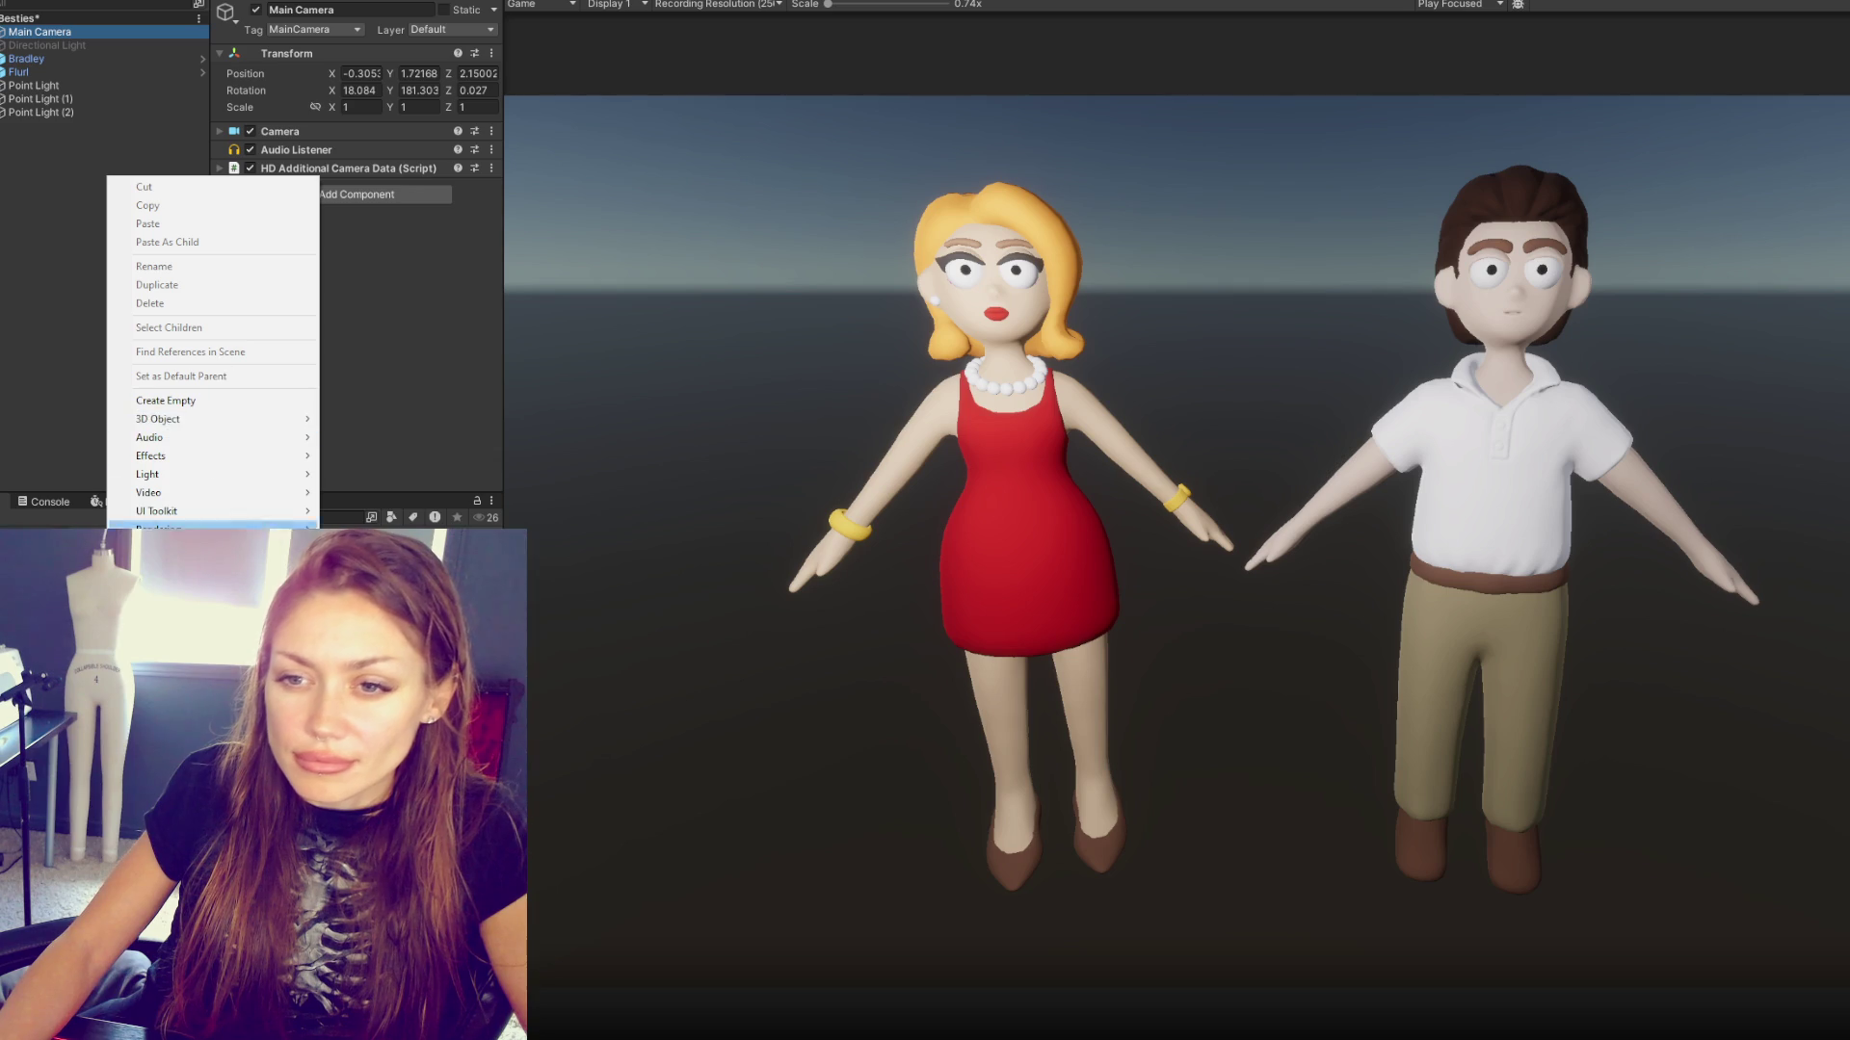
- Add a Global Volume with a new profile and a Fixed Exposure override of about 12
left_click(385, 559)
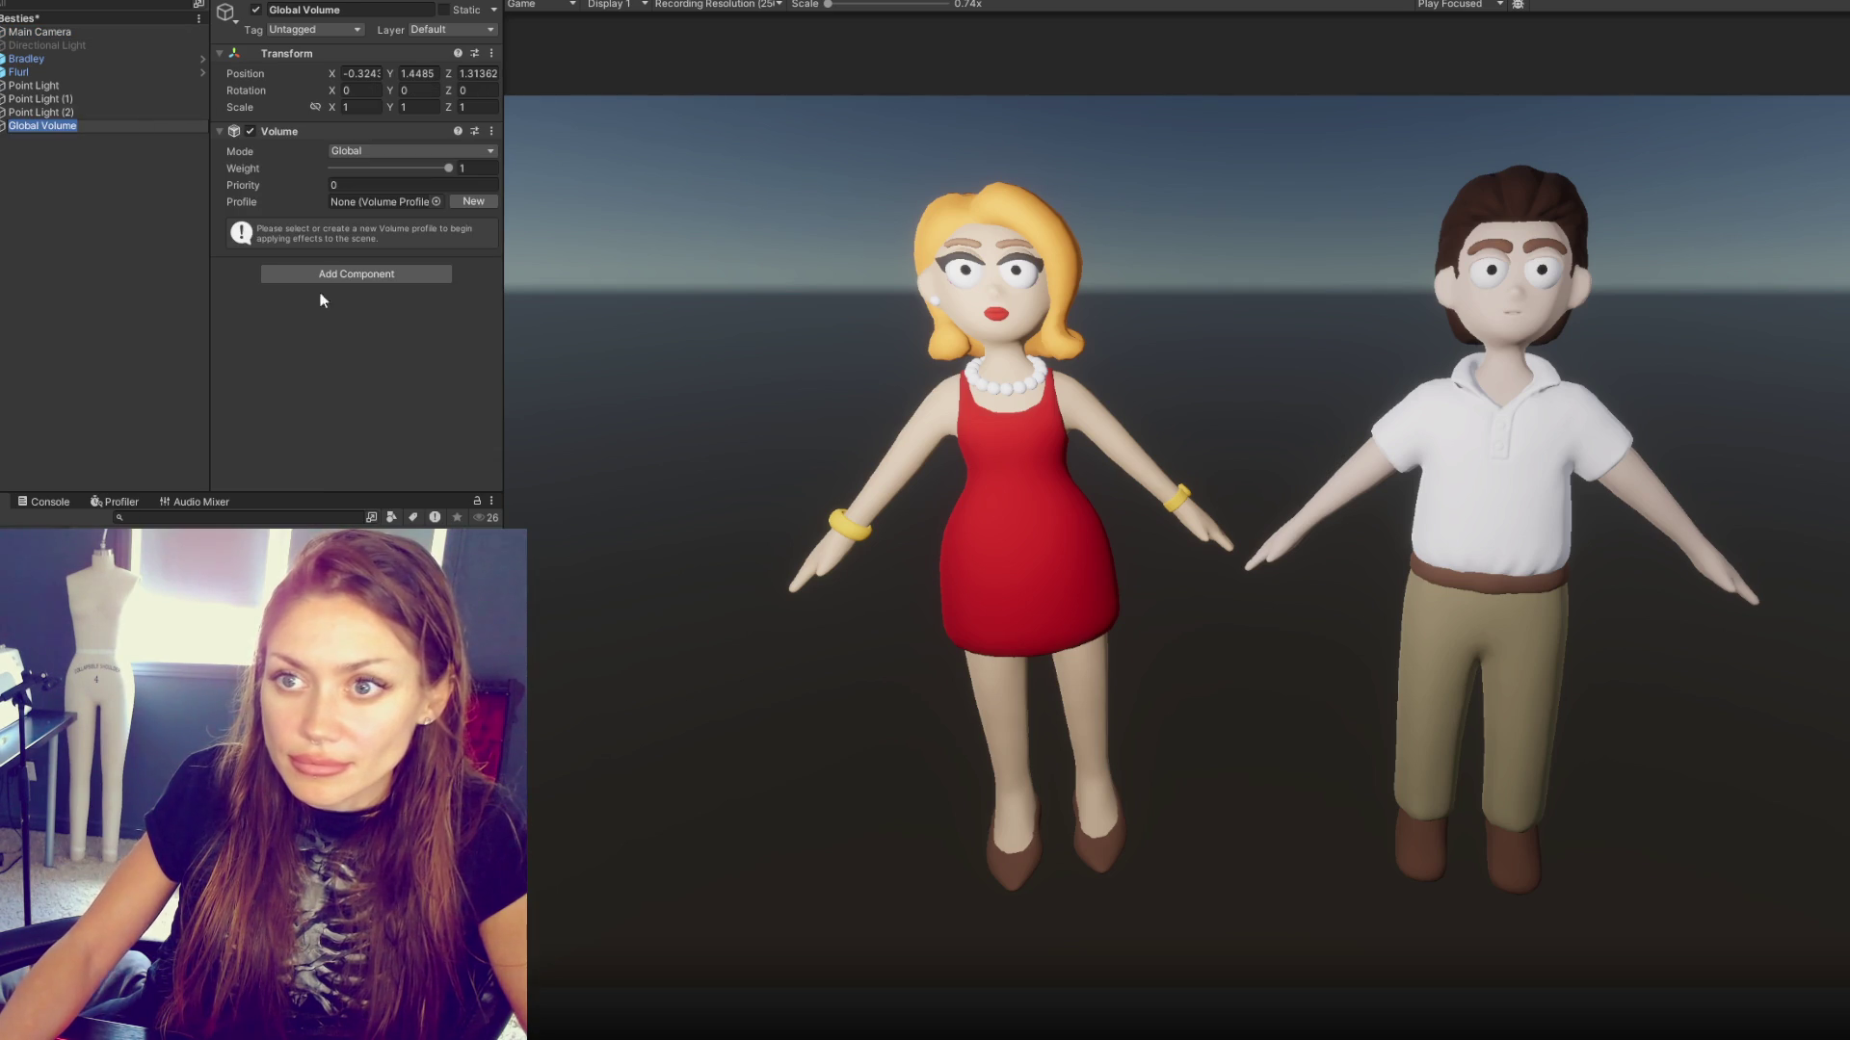
left_click(337, 263)
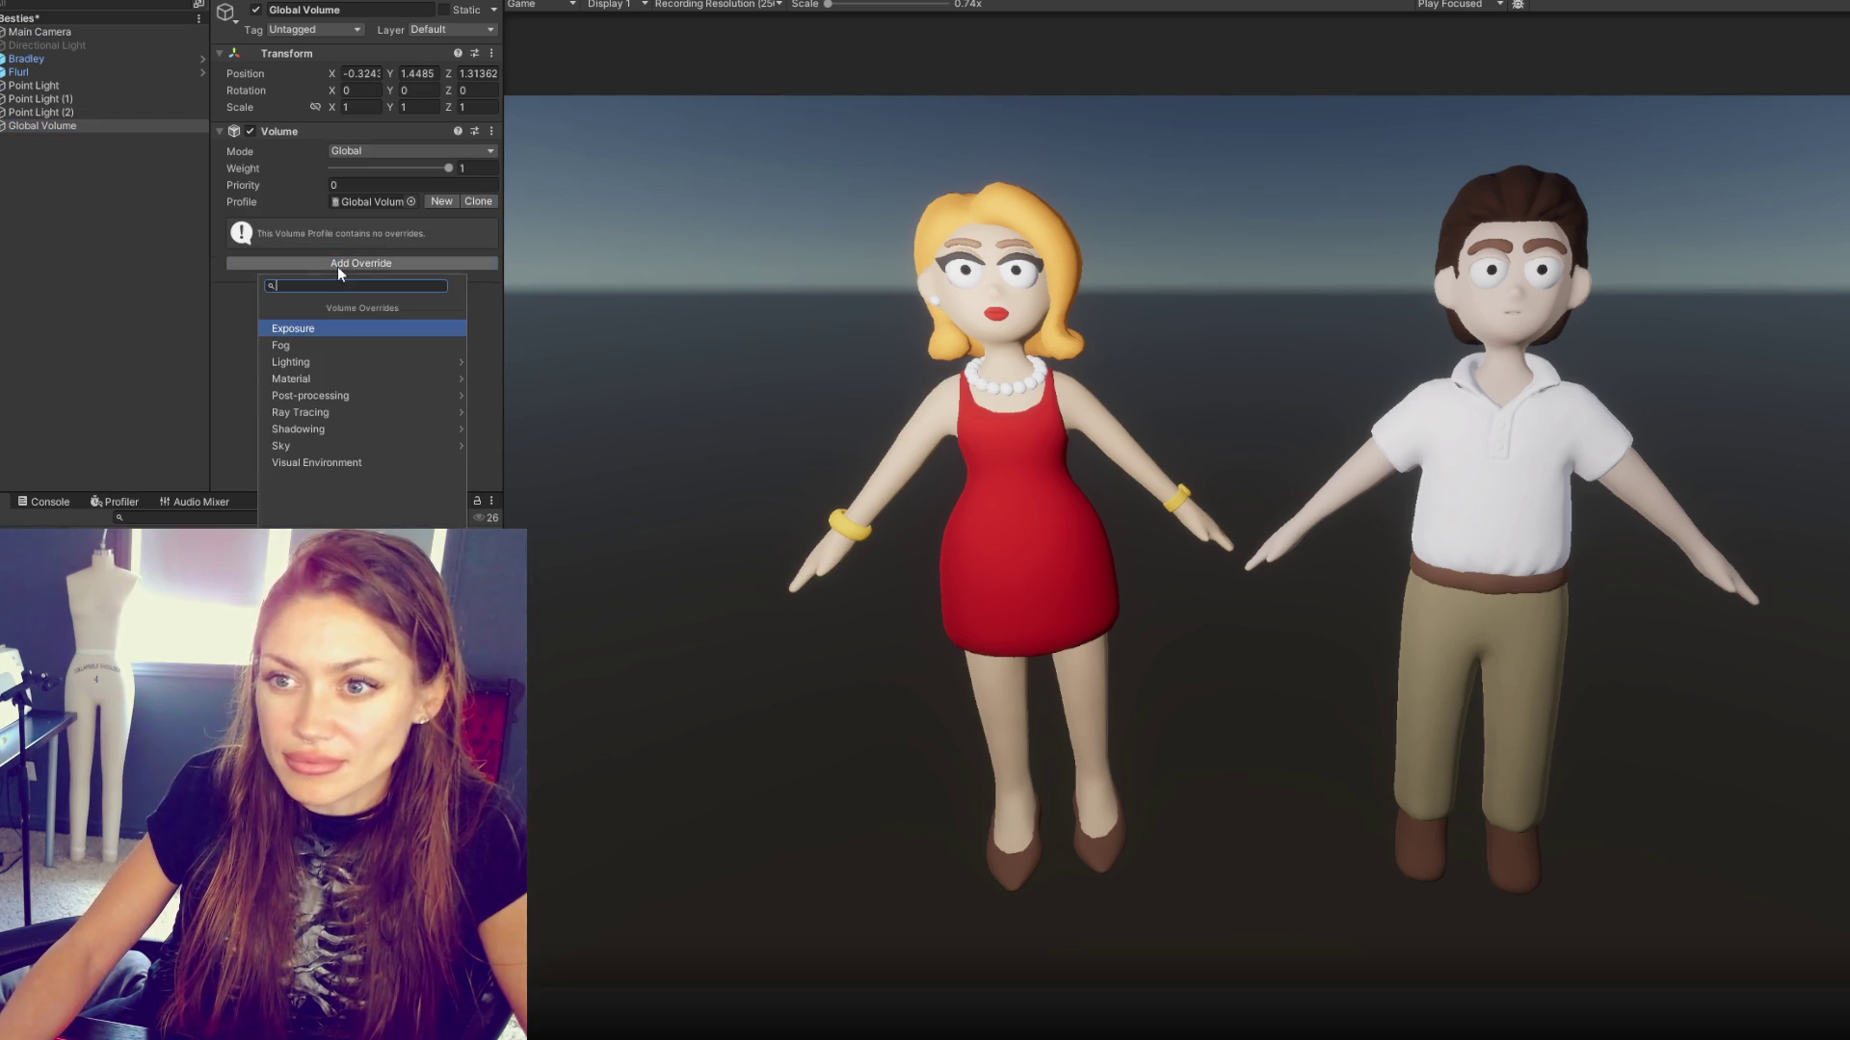
left_click(337, 321)
left_click(242, 253)
left_click(242, 271)
left_click_drag(365, 270, 458, 273)
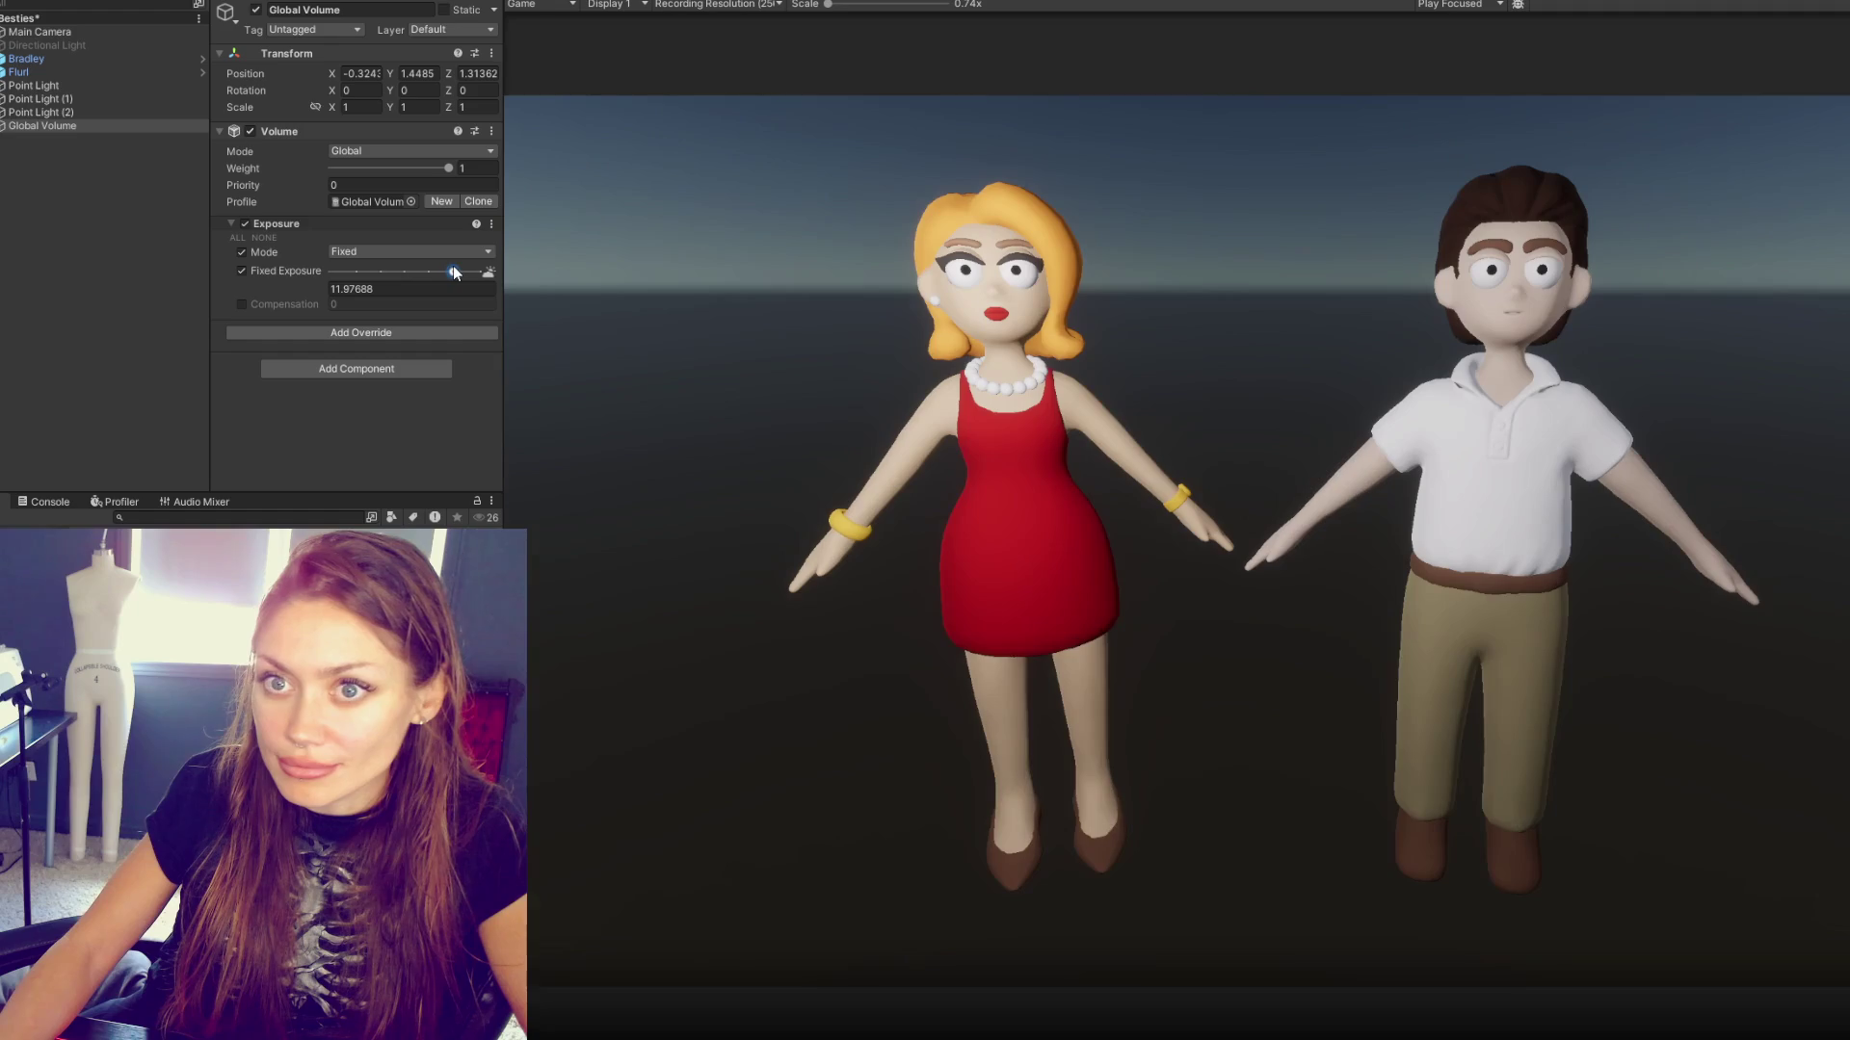
- Set the Main Camera's post anti-aliasing to Subpixel Morphological (SMAA)
left_click(100, 35)
left_click(318, 131)
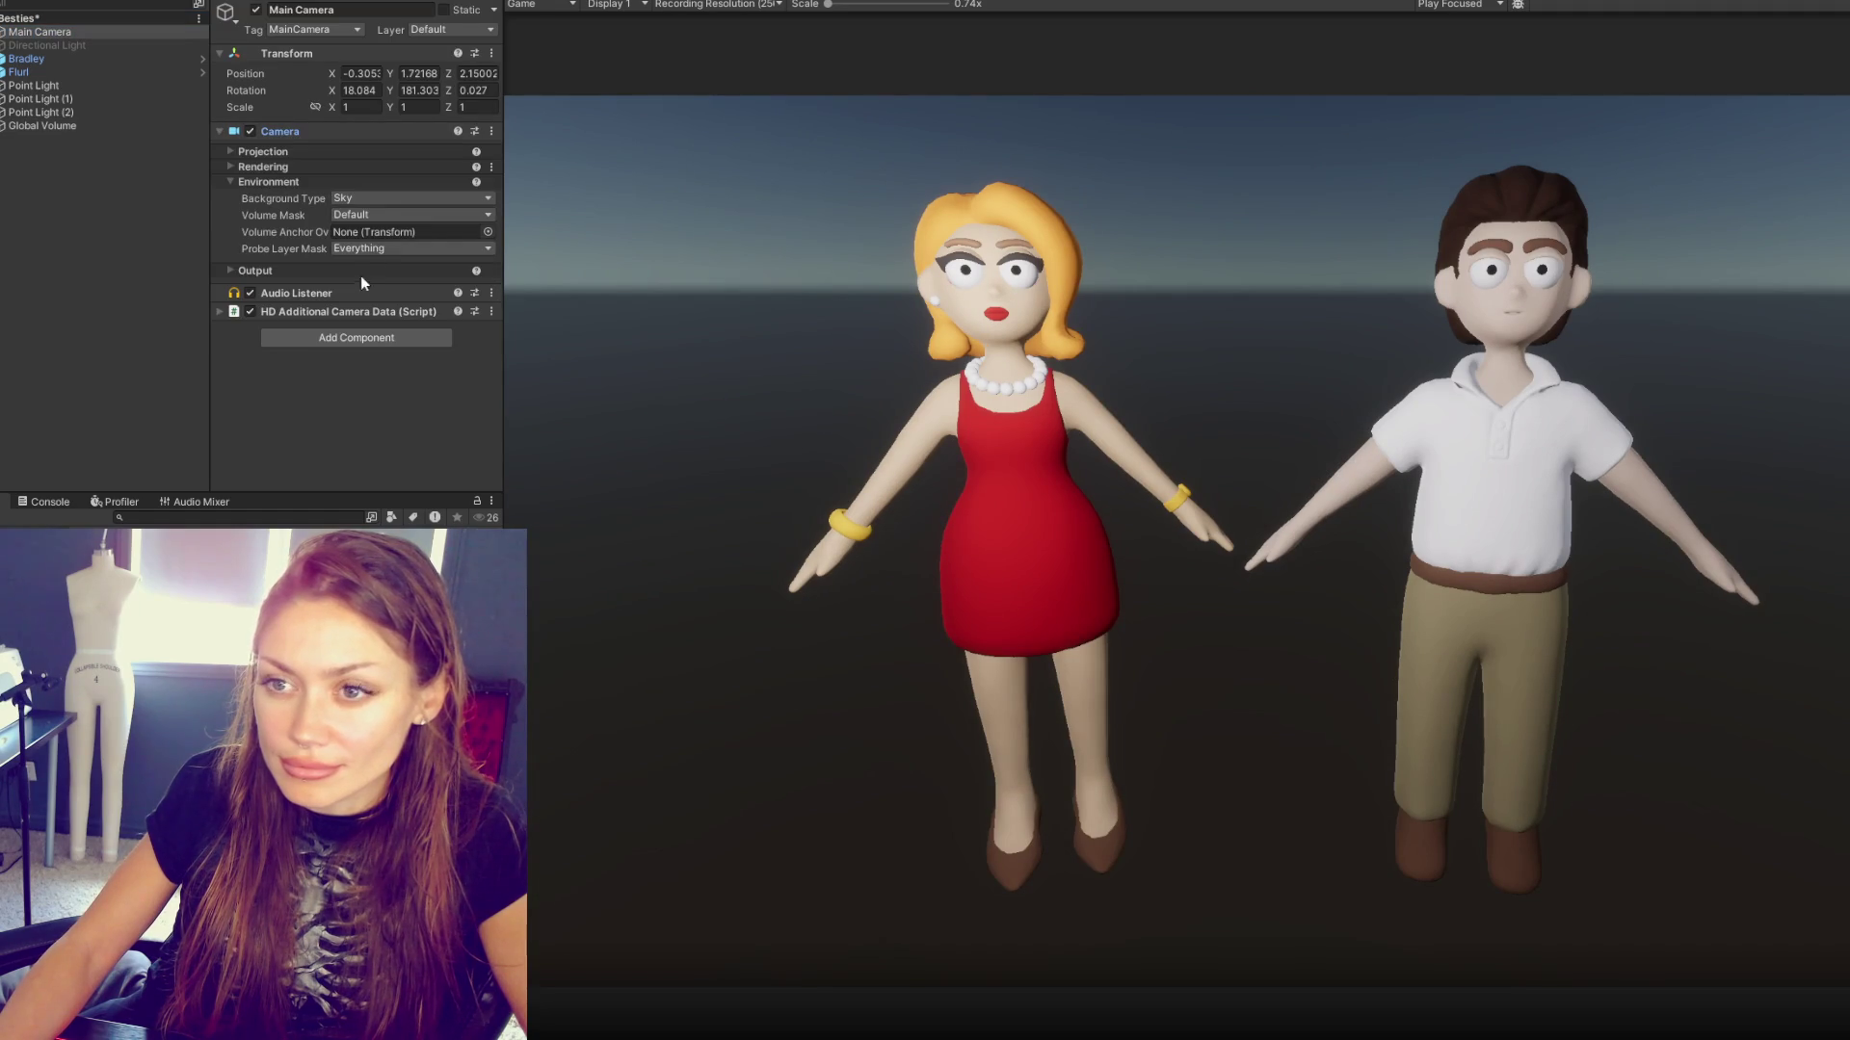
left_click(308, 166)
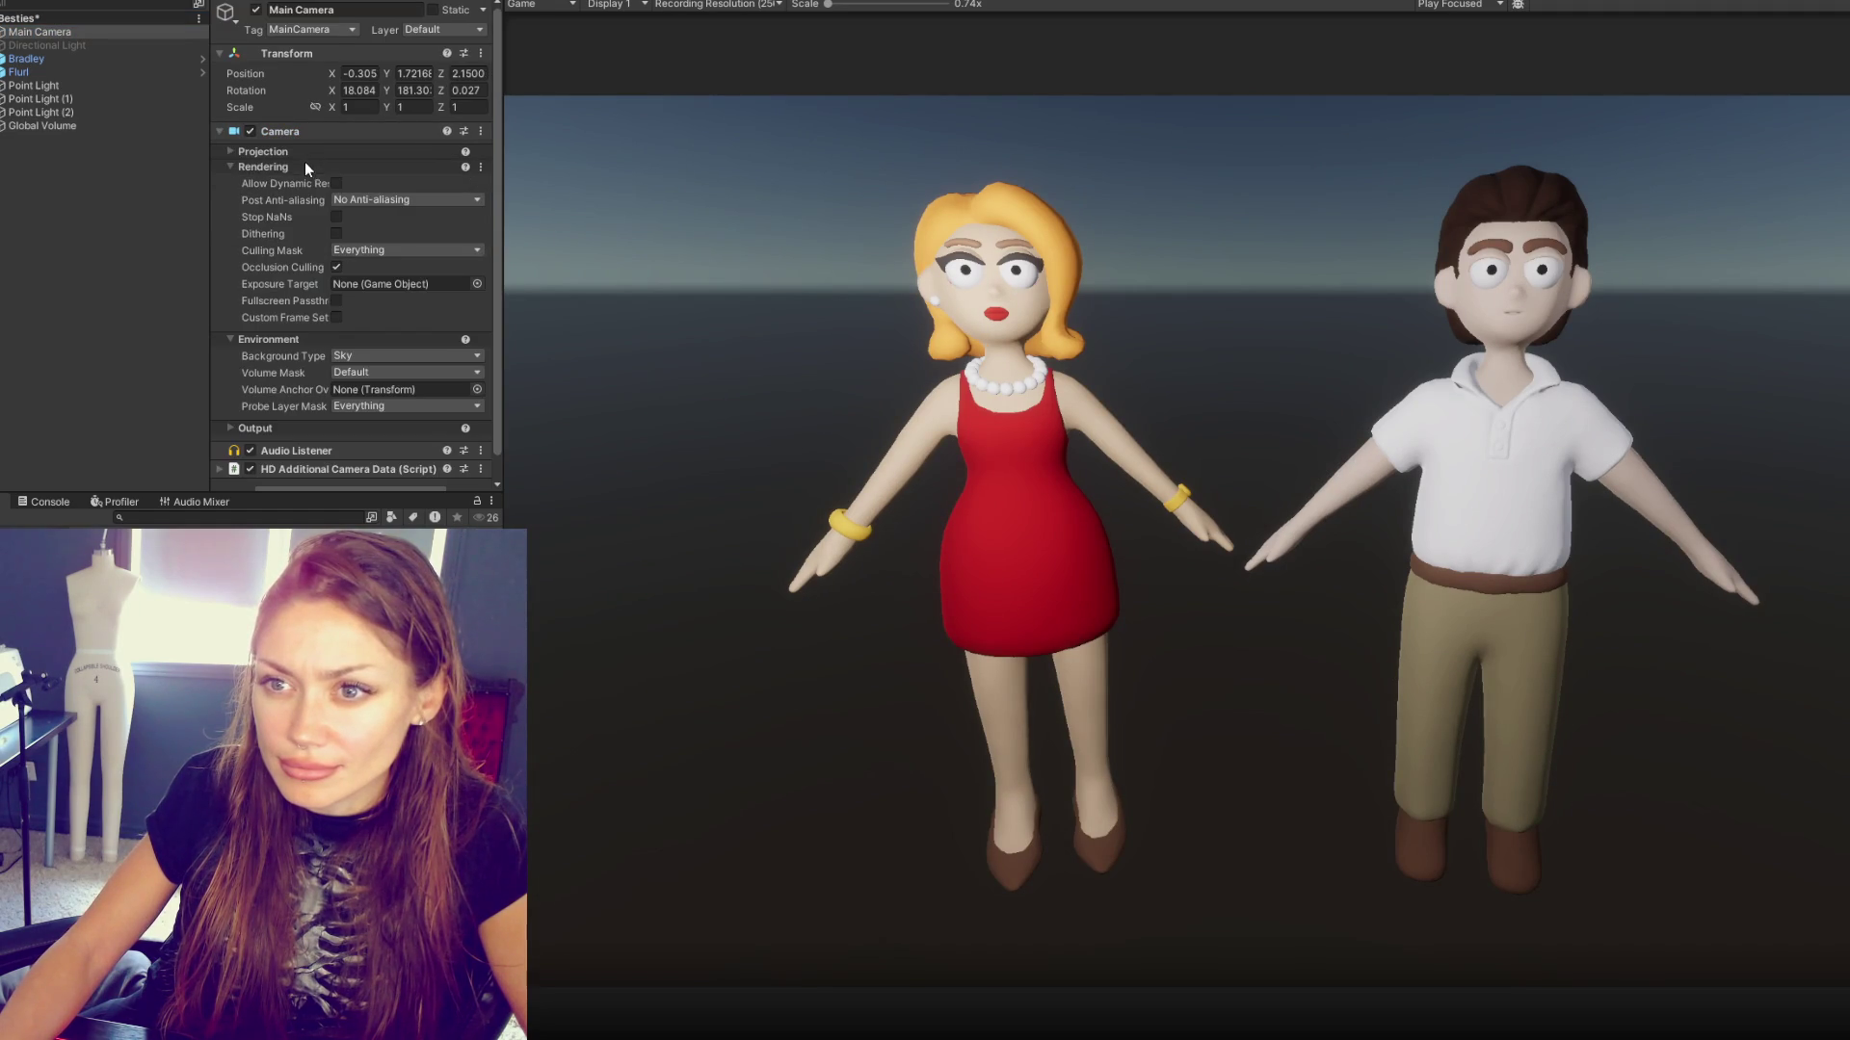
left_click(408, 200)
left_click(385, 256)
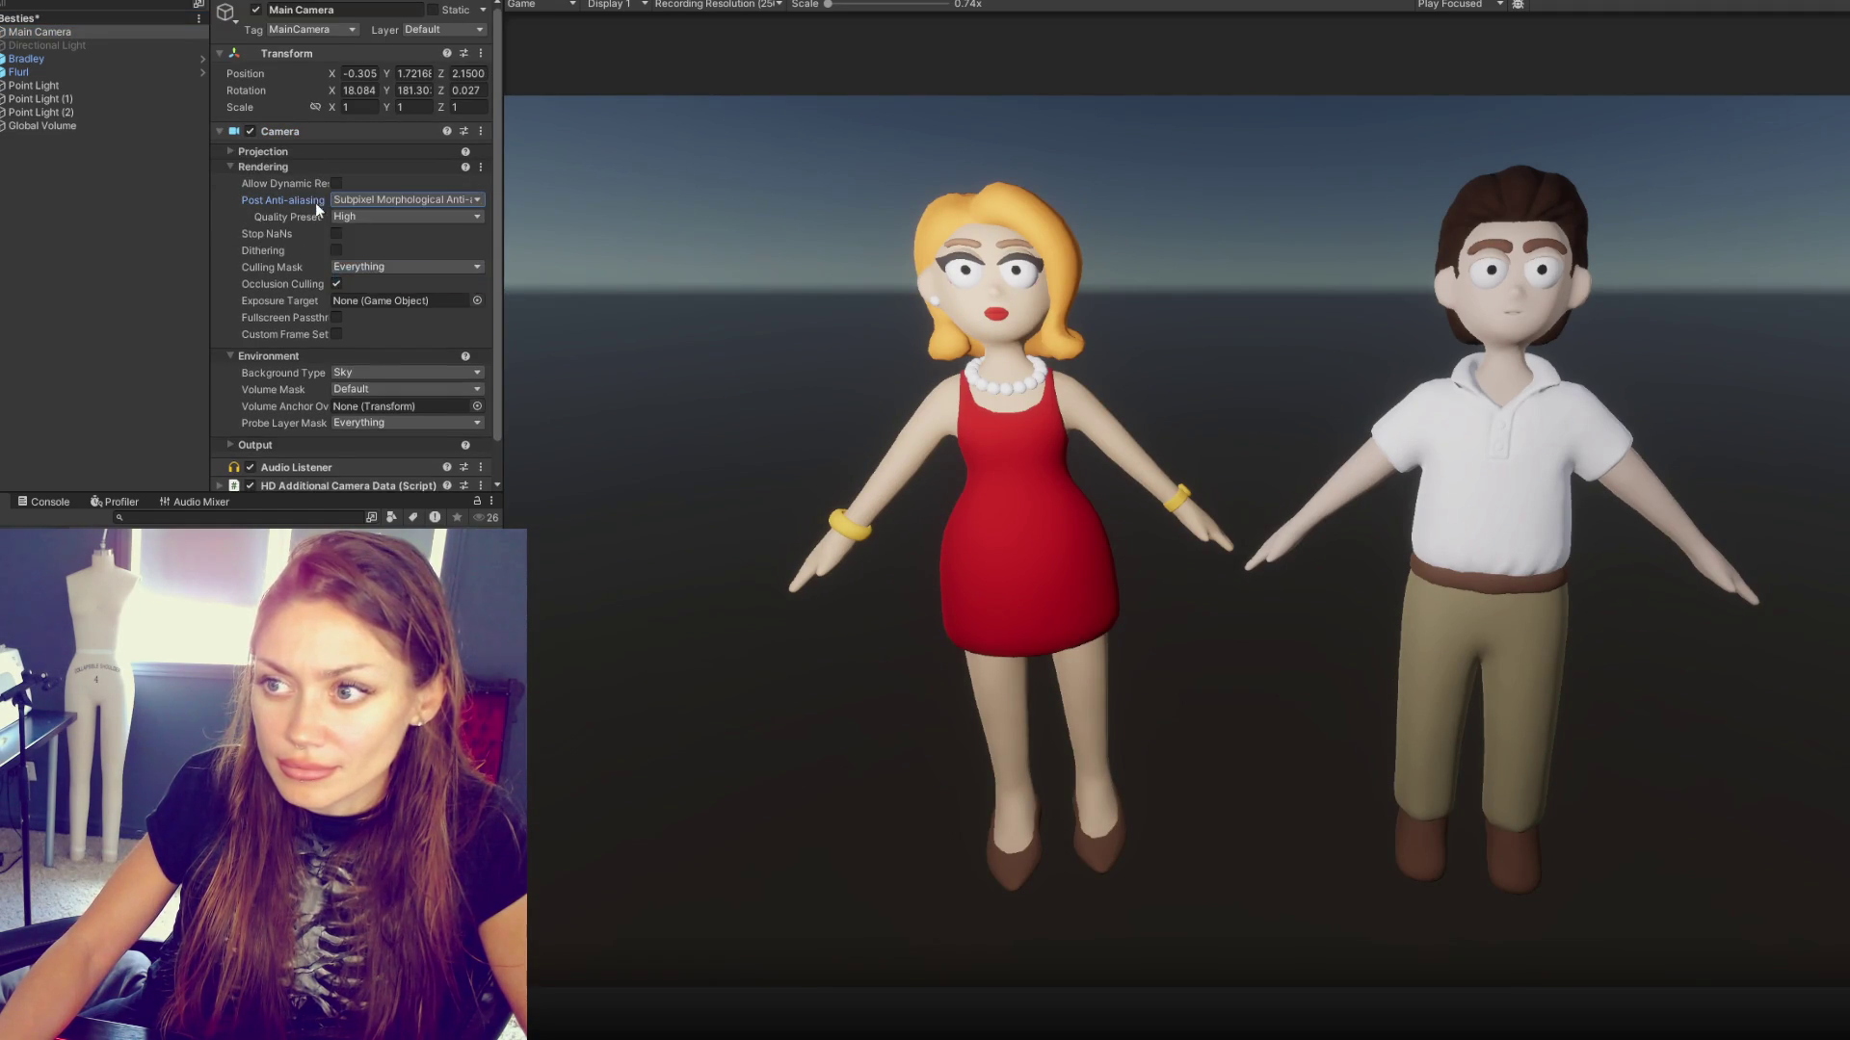
left_click(285, 166)
- Give the camera a solid Color background in teal (0, 104, 152)
left_click(378, 198)
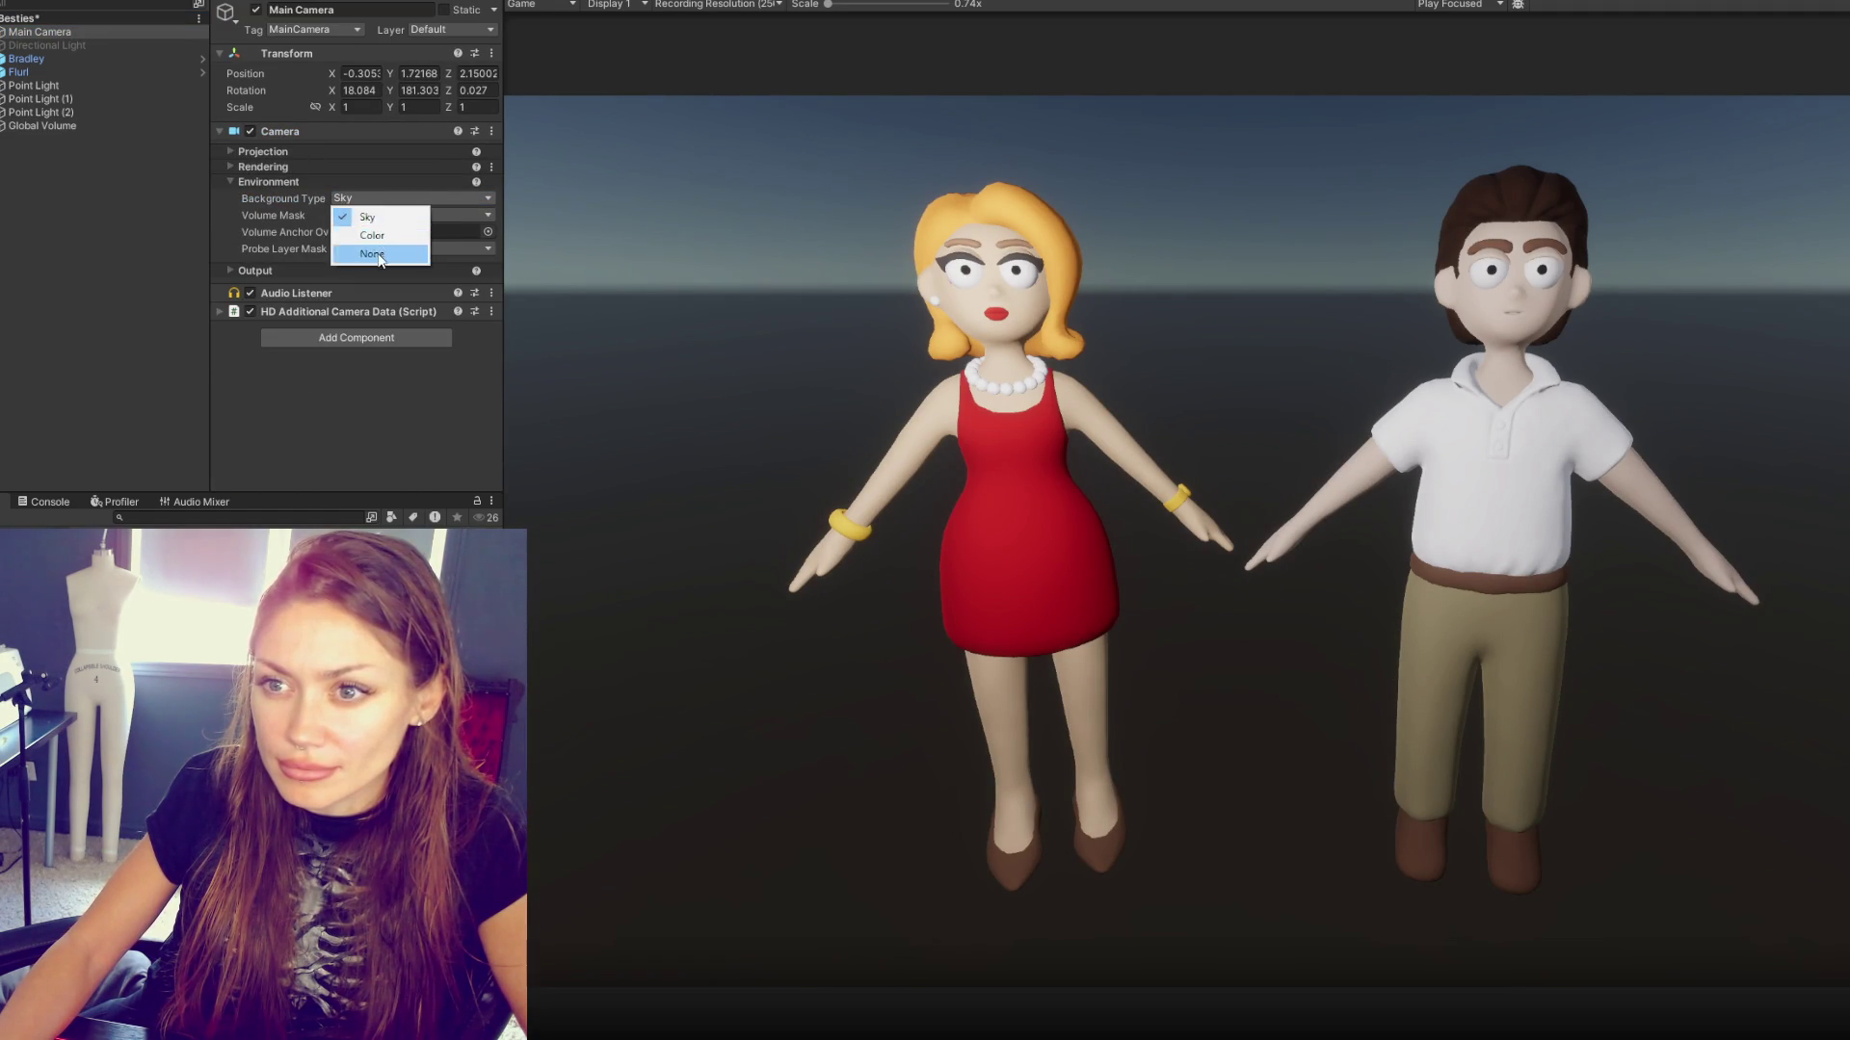
left_click(366, 202)
left_click(371, 217)
left_click(372, 199)
left_click(378, 233)
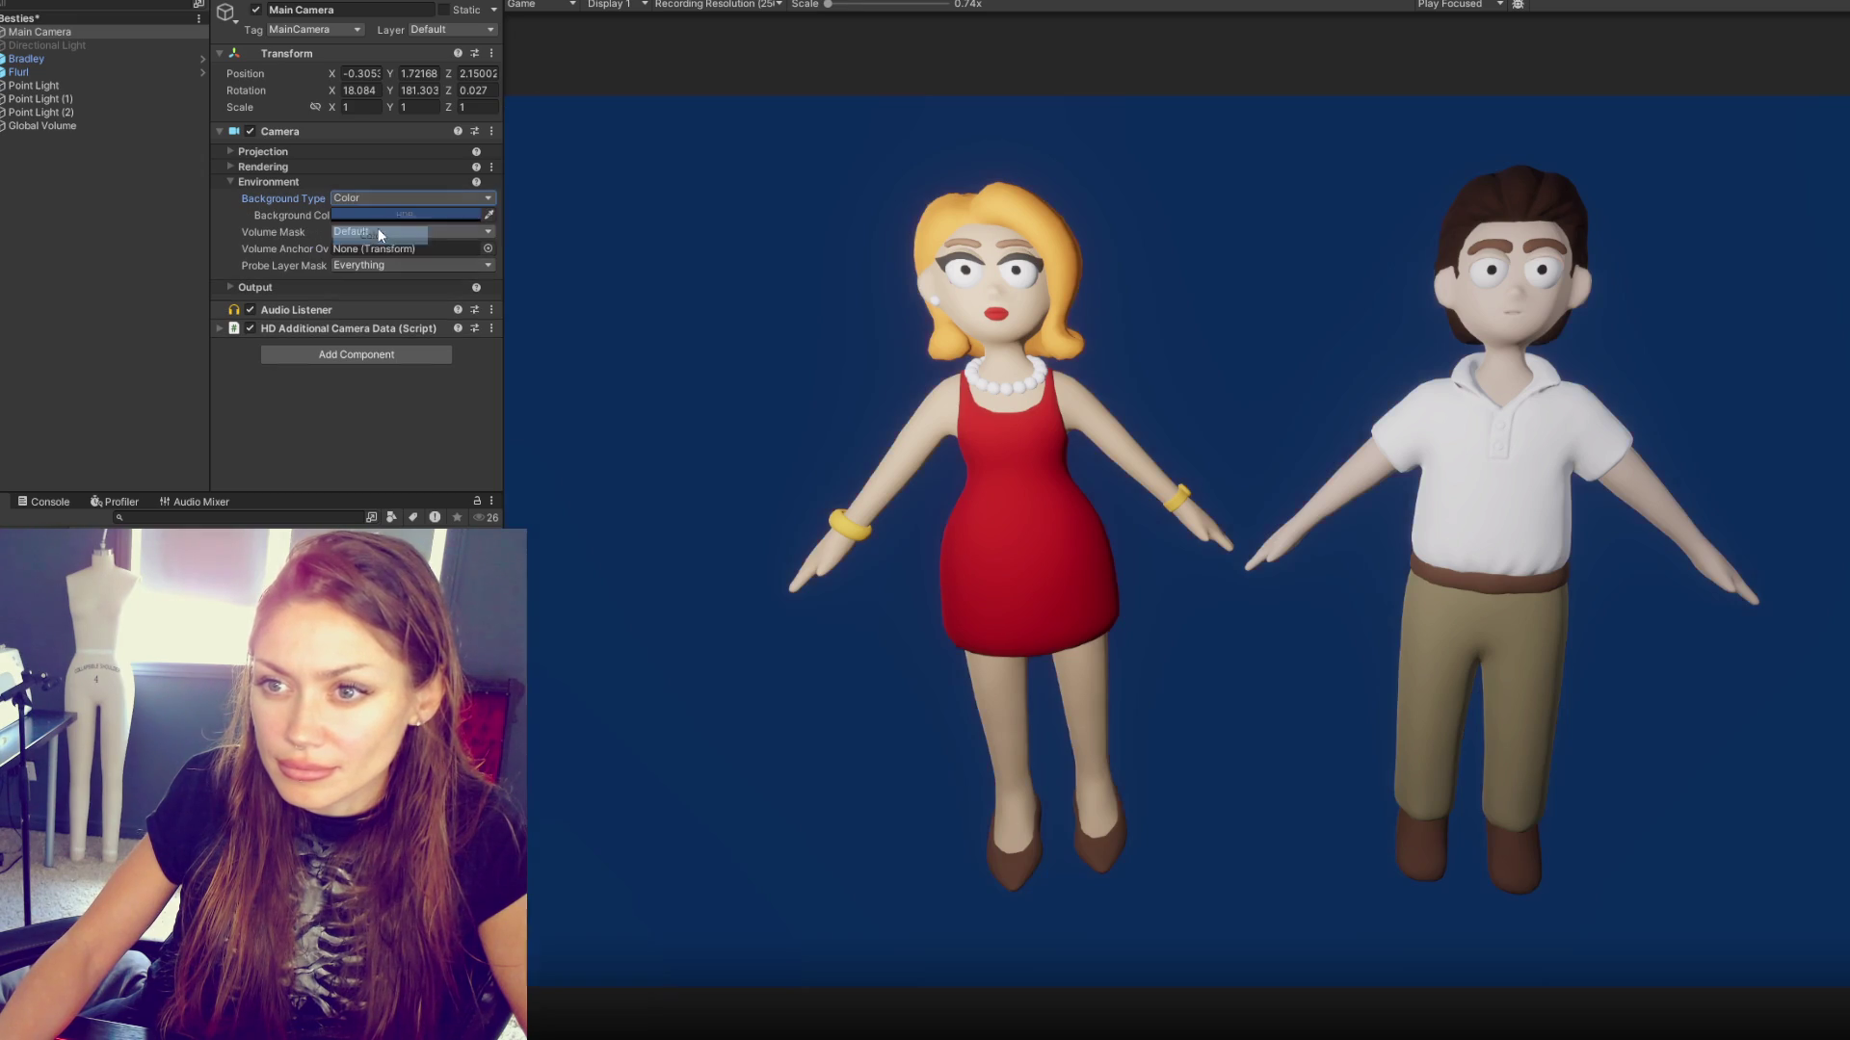
left_click(389, 219)
mouse_move(479, 339)
left_mouse_down()
mouse_move(552, 323)
mouse_move(545, 337)
left_mouse_up()
left_click(407, 367)
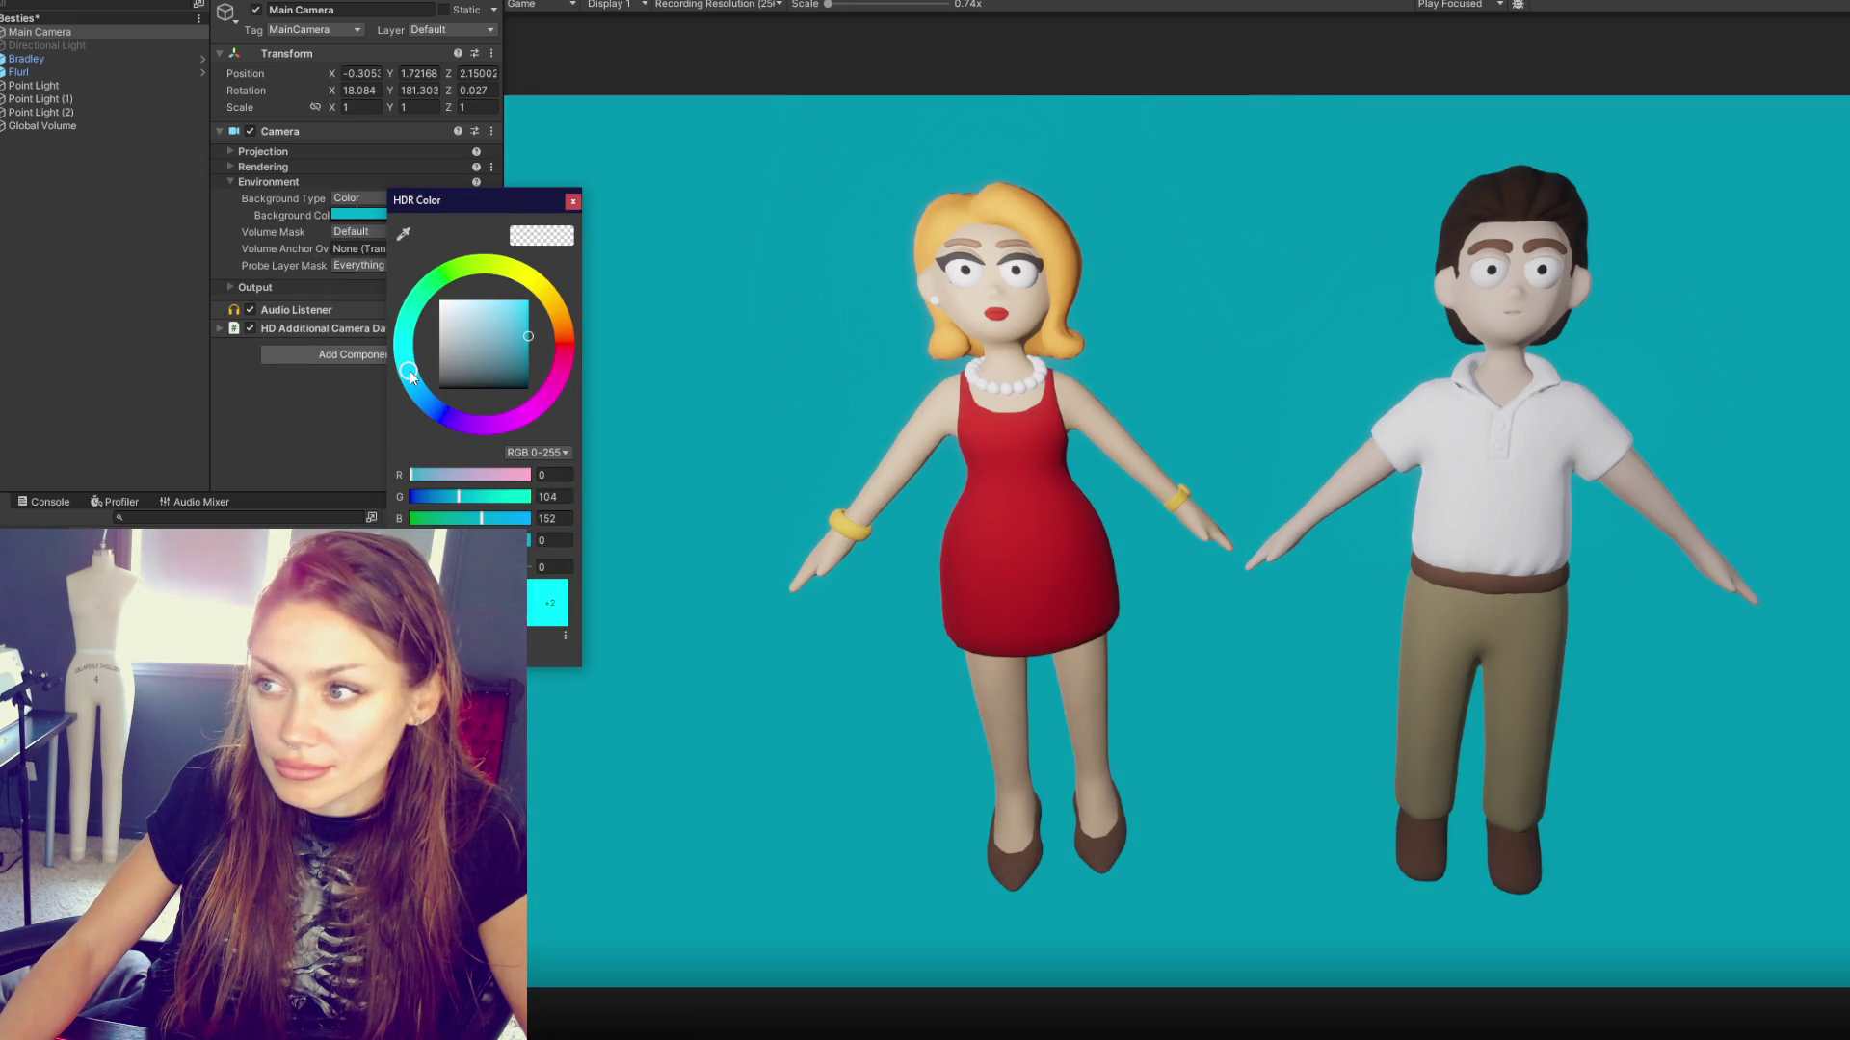
left_click(572, 201)
left_click(58, 86)
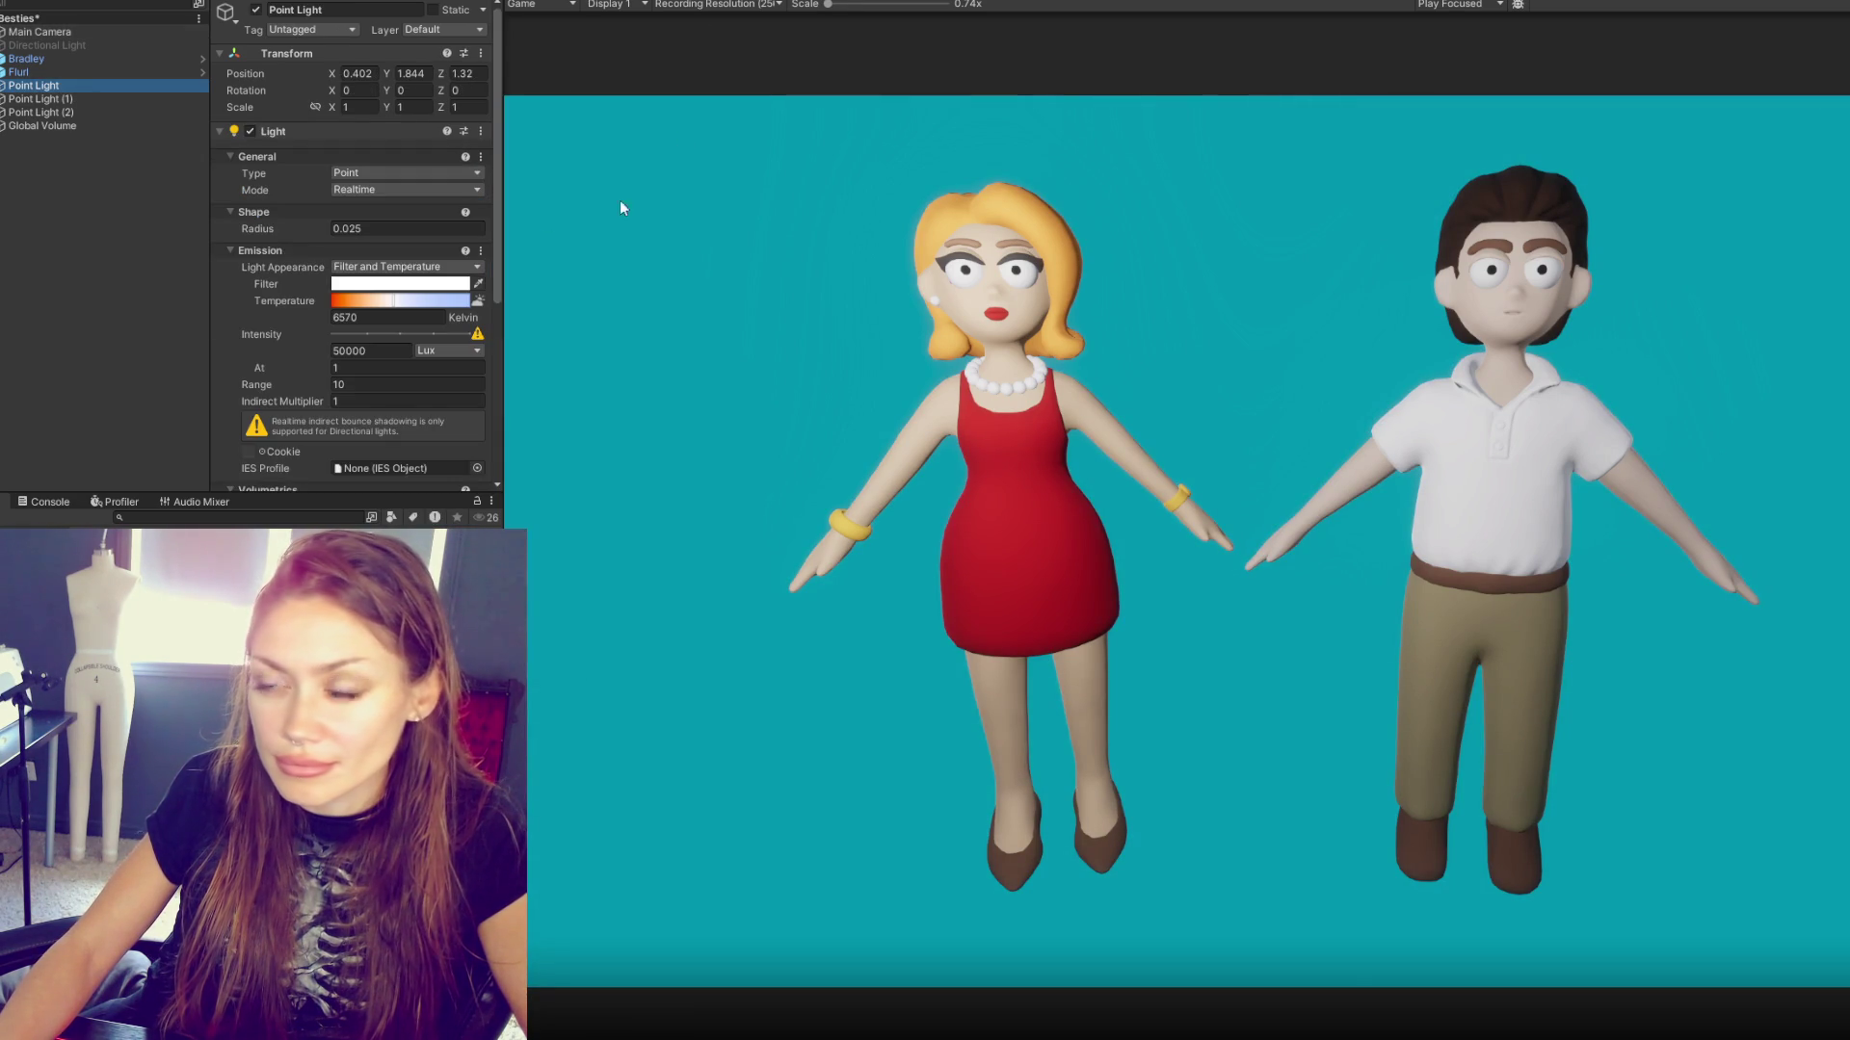
- Move Point Light (1) to Z 1.027 and Point Light to X -0.186 in the Scene view
key("ctrl+1")
key("f")
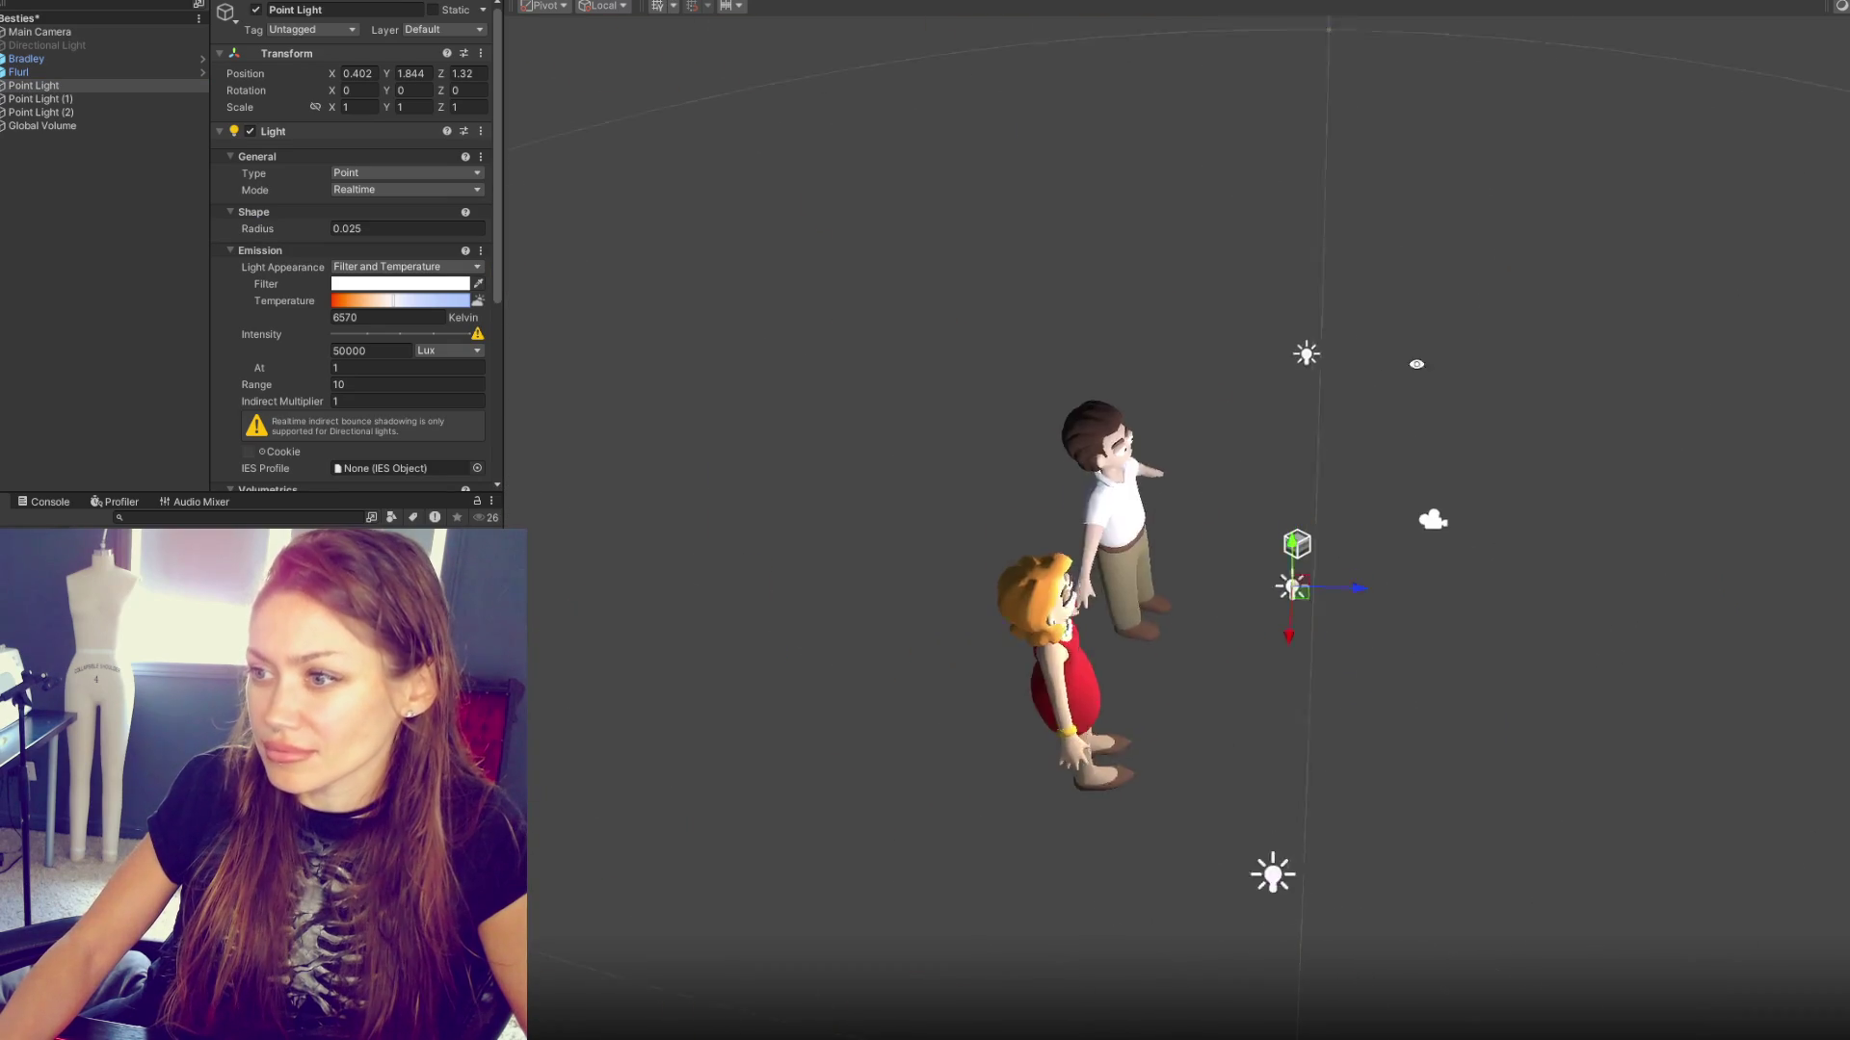
left_click(1524, 544)
key("f")
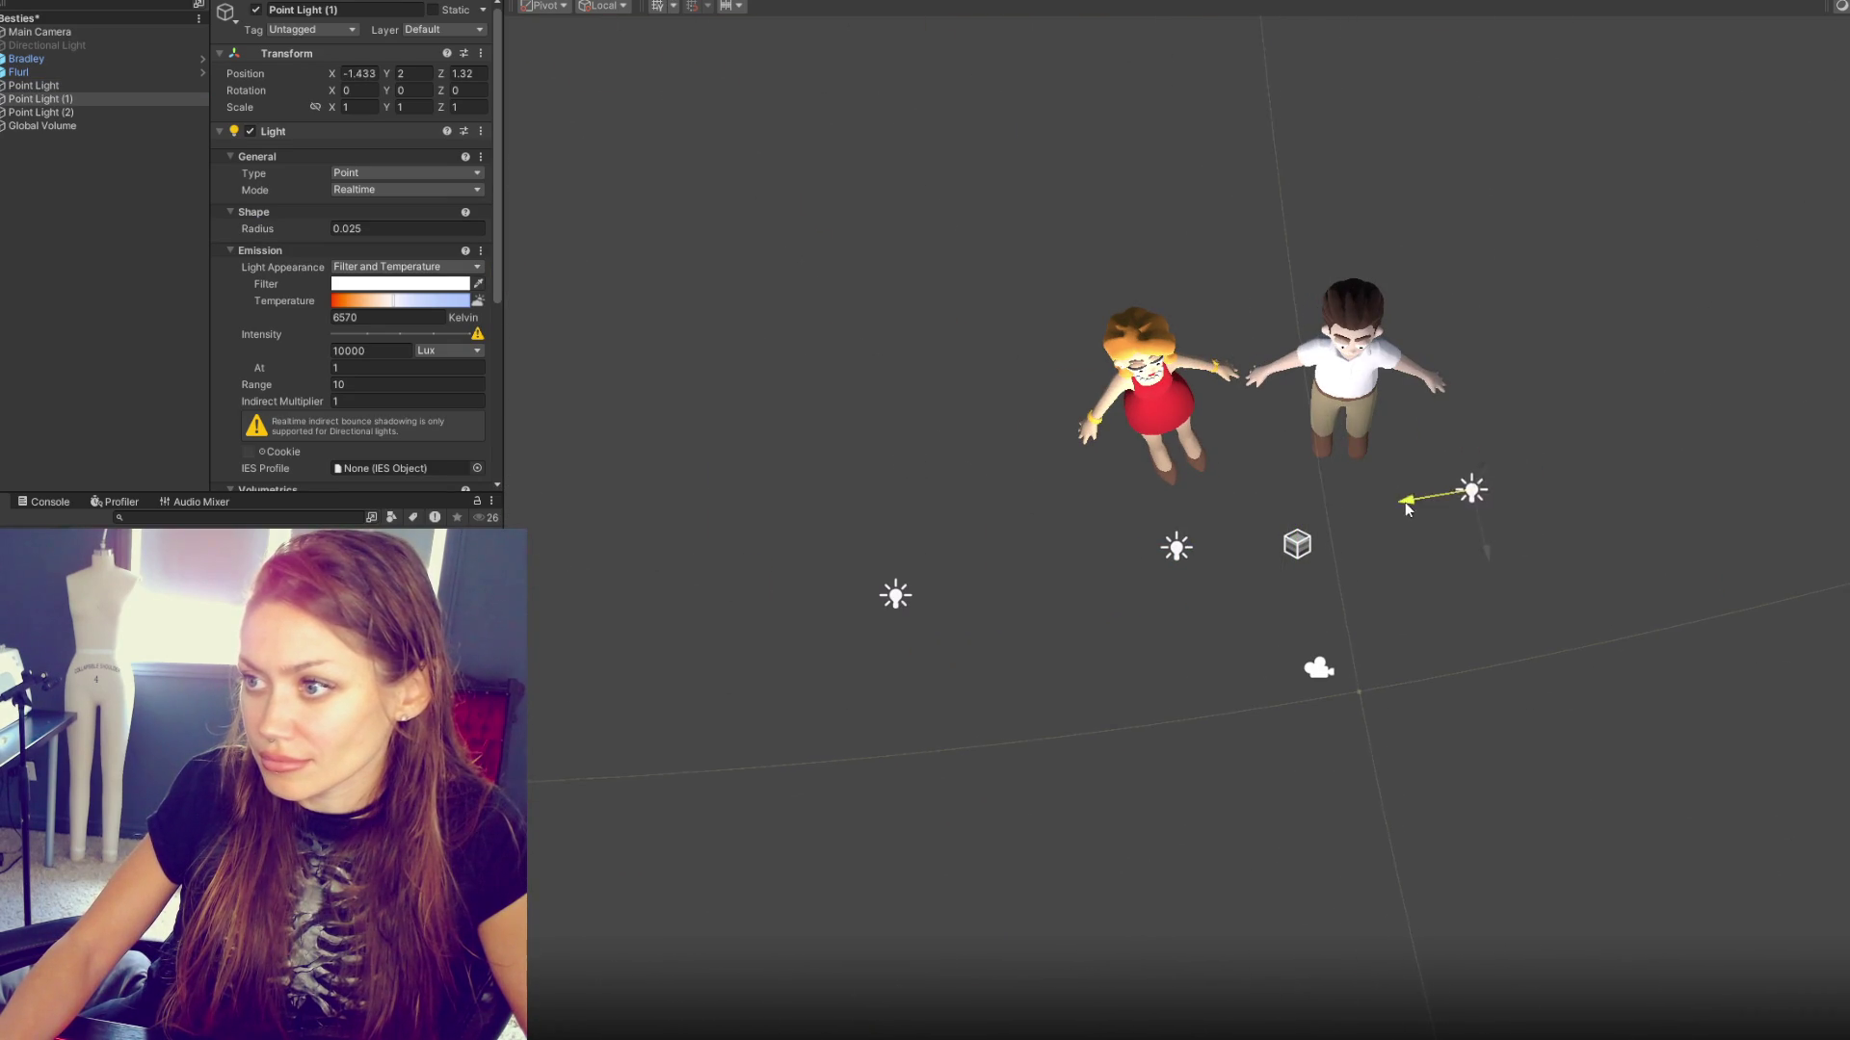
left_click_drag(1547, 536, 1535, 494)
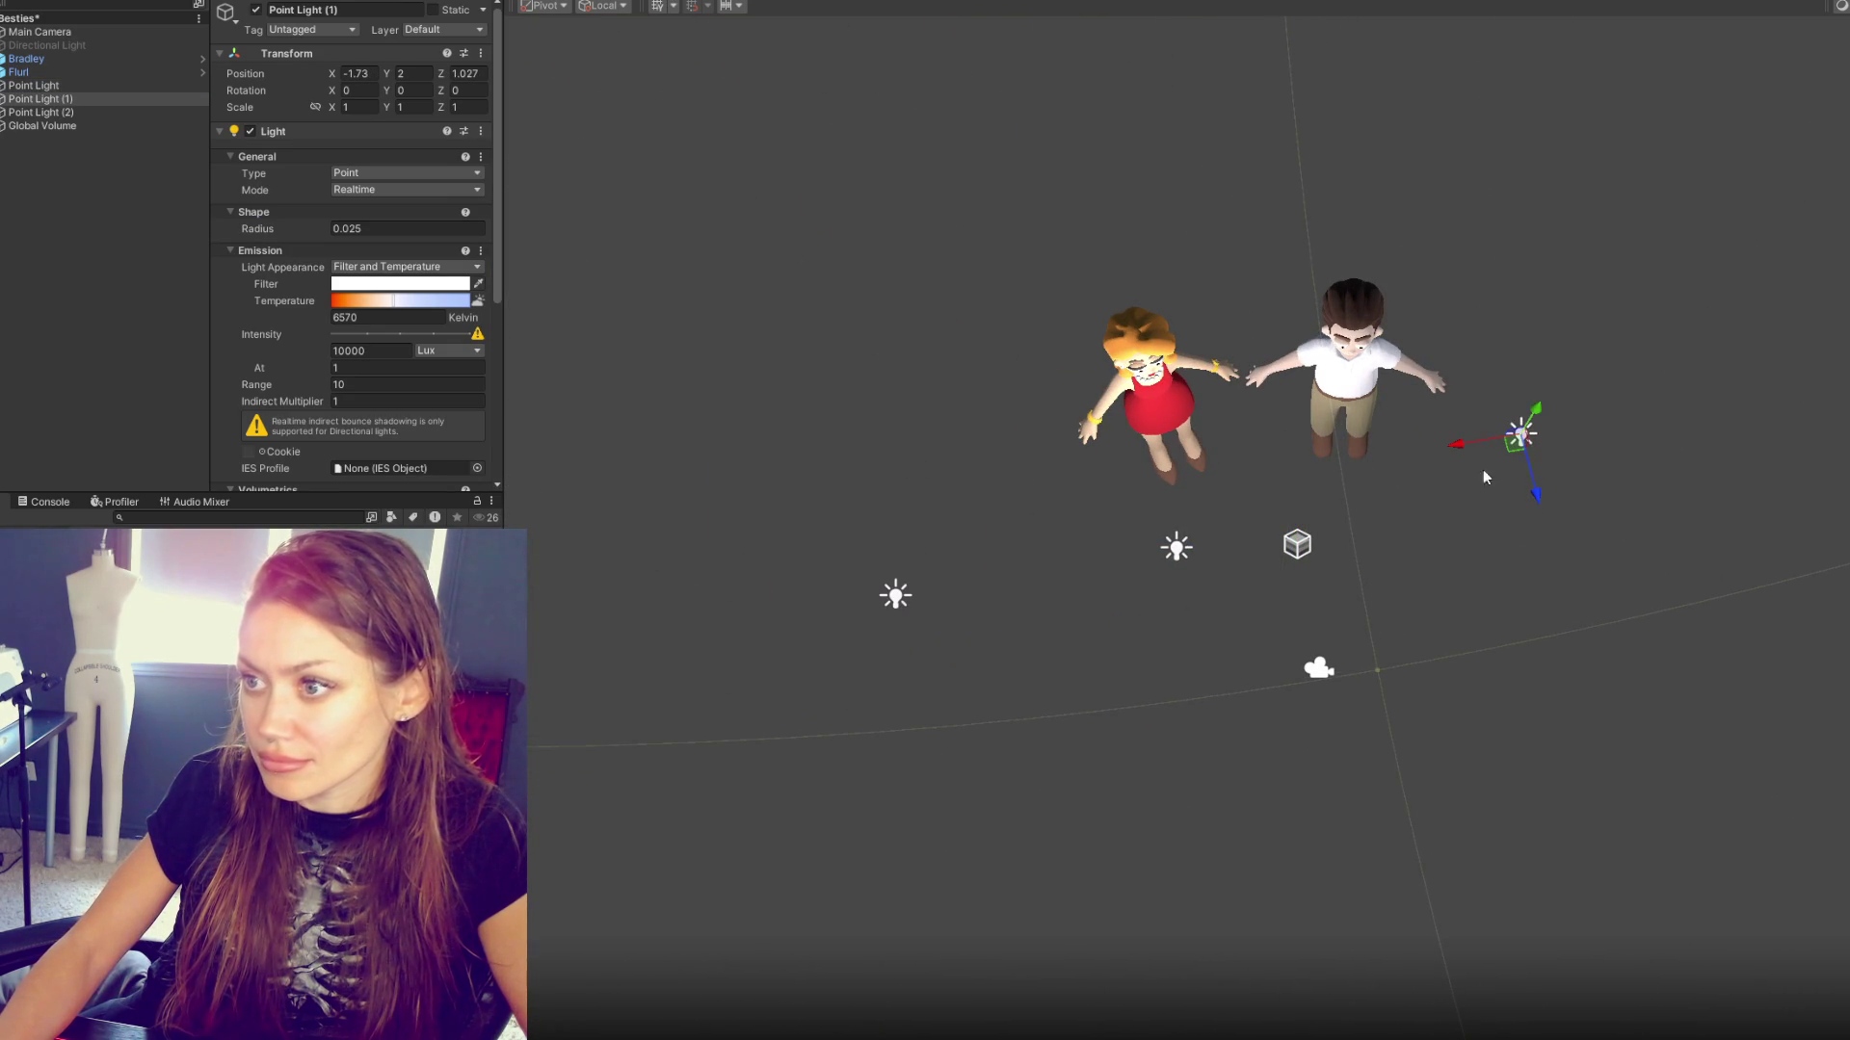
left_click(1177, 552)
mouse_move(1108, 553)
left_mouse_down()
mouse_move(1229, 562)
mouse_move(1353, 691)
left_mouse_up()
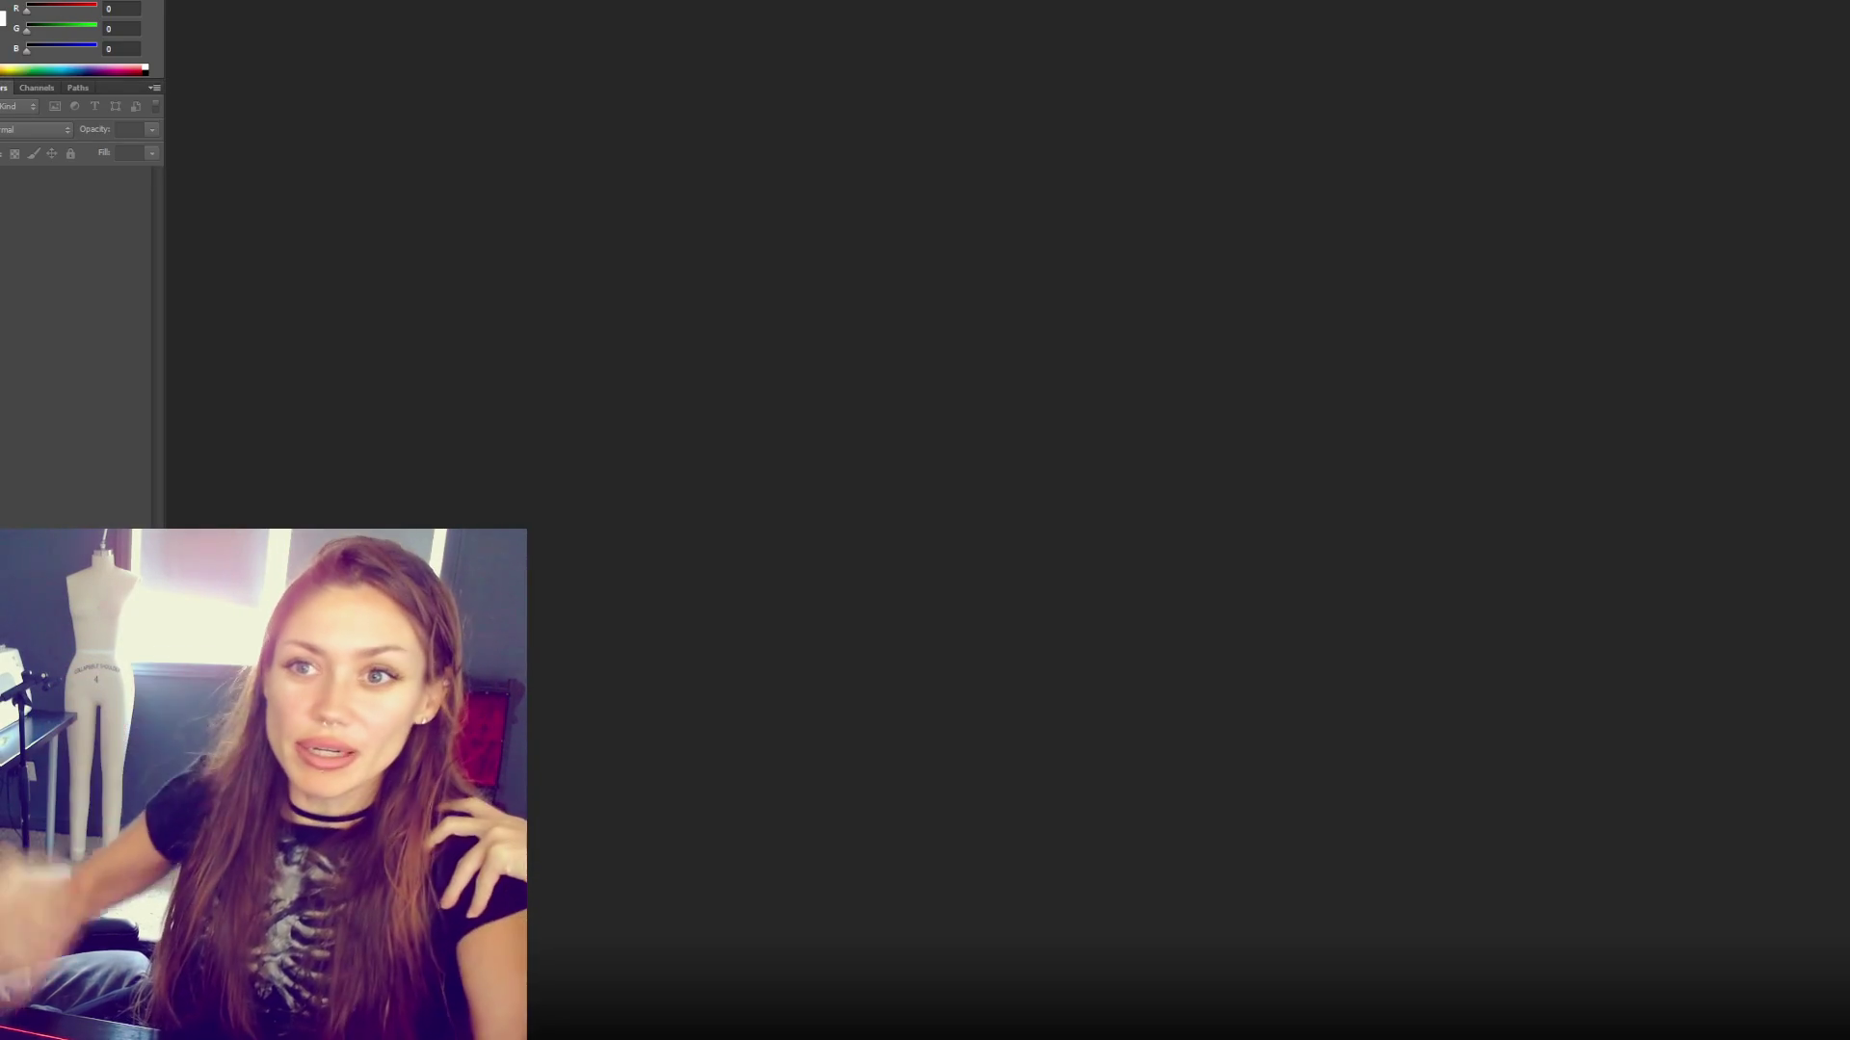
- Take a screenshot of the Unity Game view showing both characters on teal
key("alt+f")
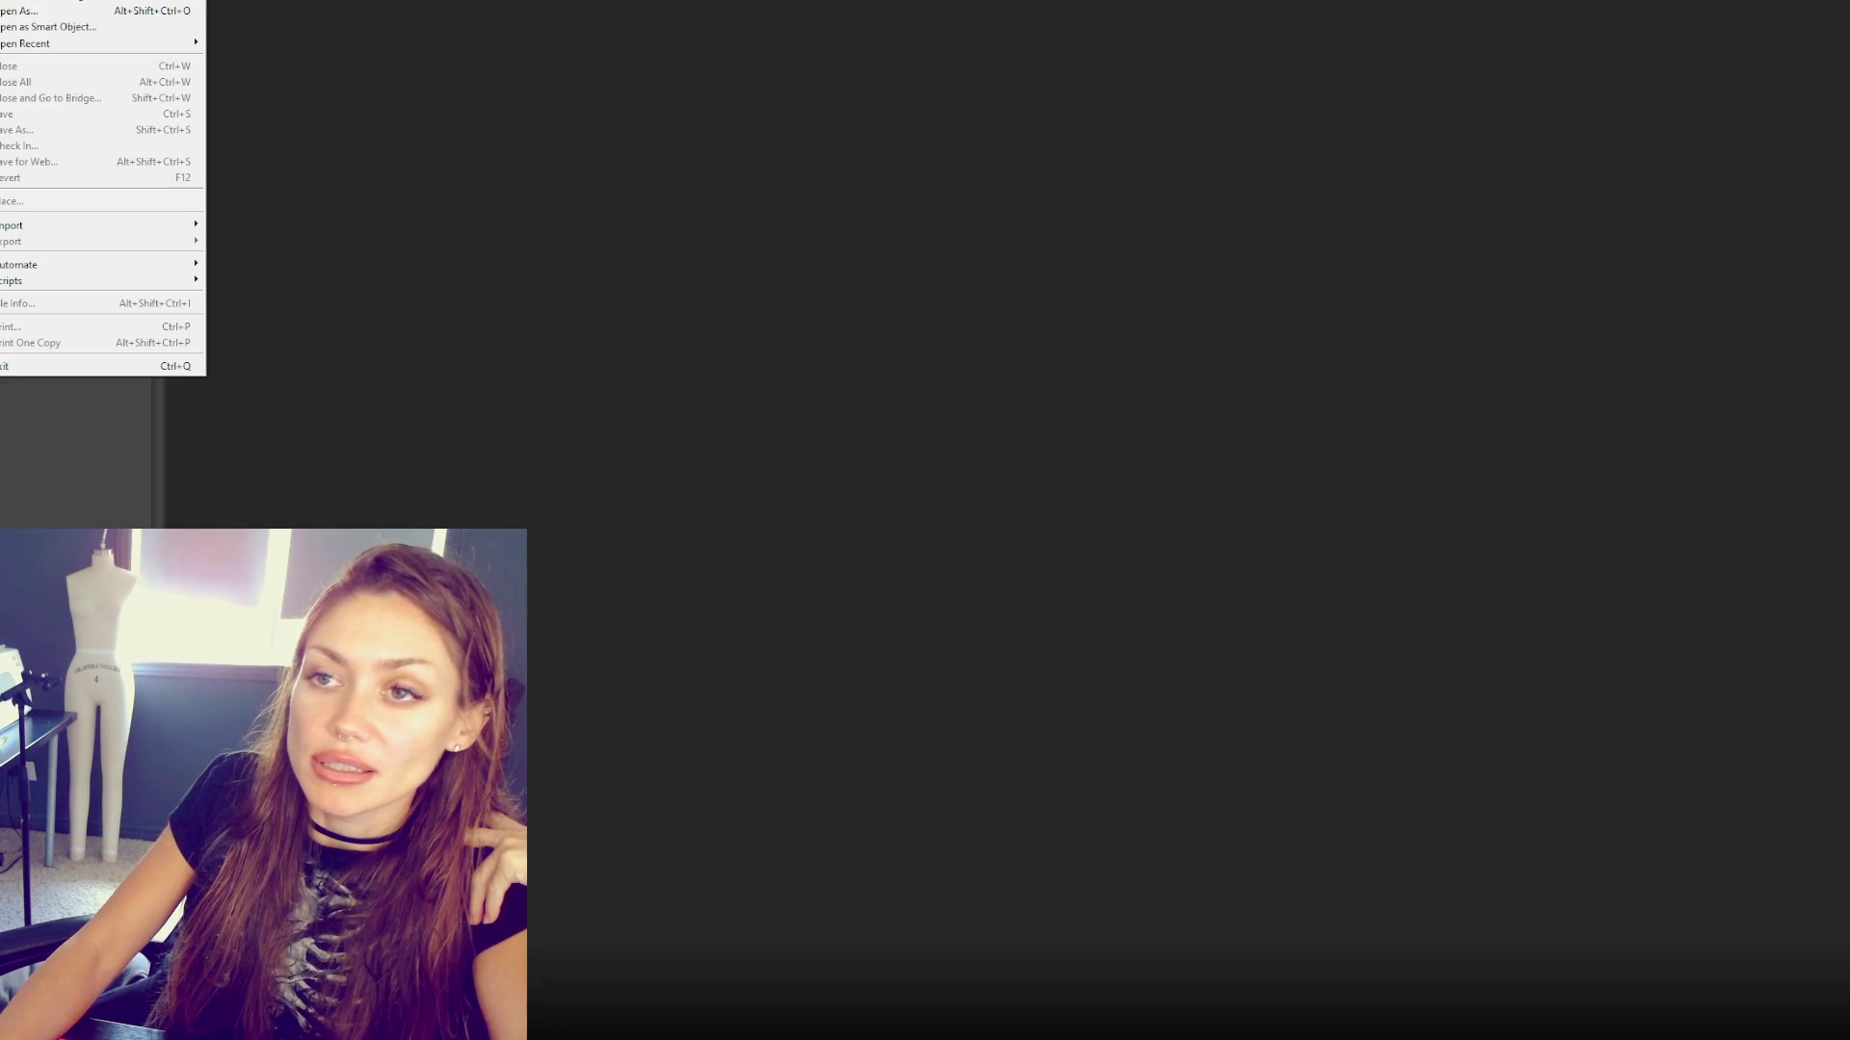
left_click(1034, 398)
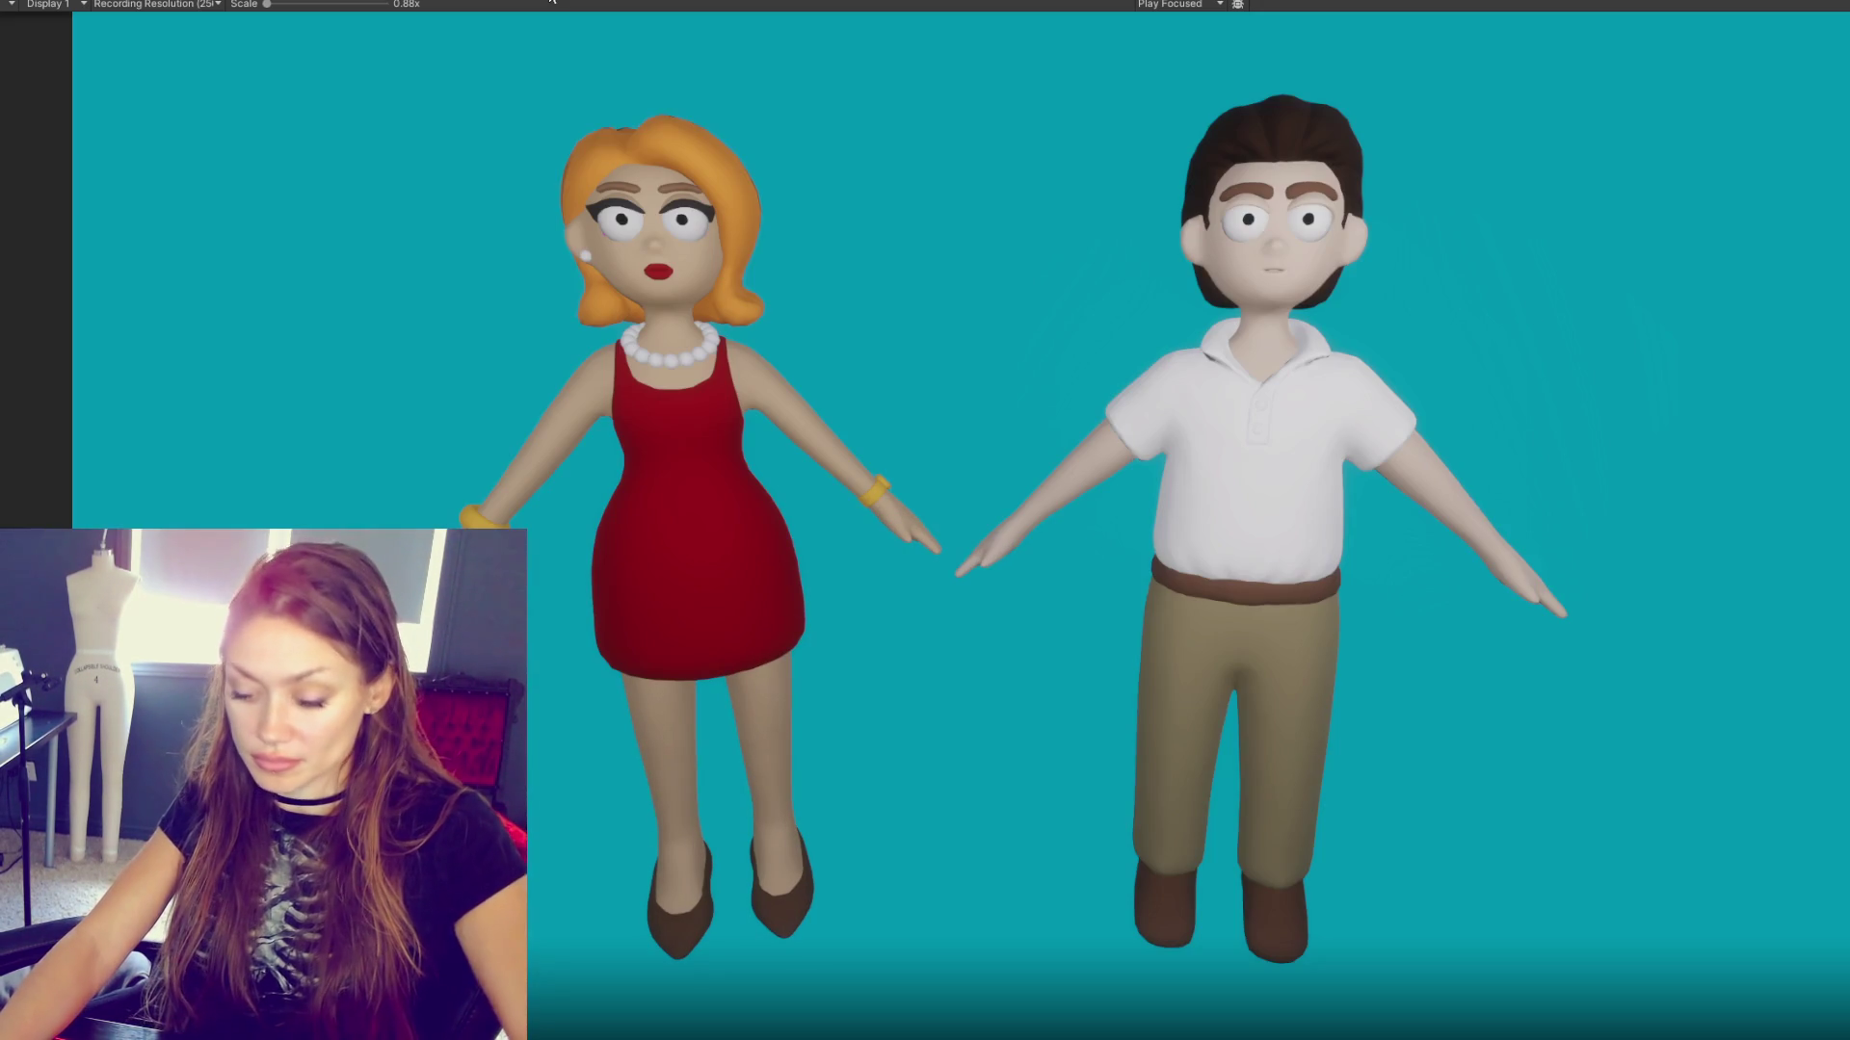
key("Print")
mouse_move(107, 17)
left_mouse_down()
mouse_move(792, 396)
mouse_move(1848, 1039)
left_mouse_up()
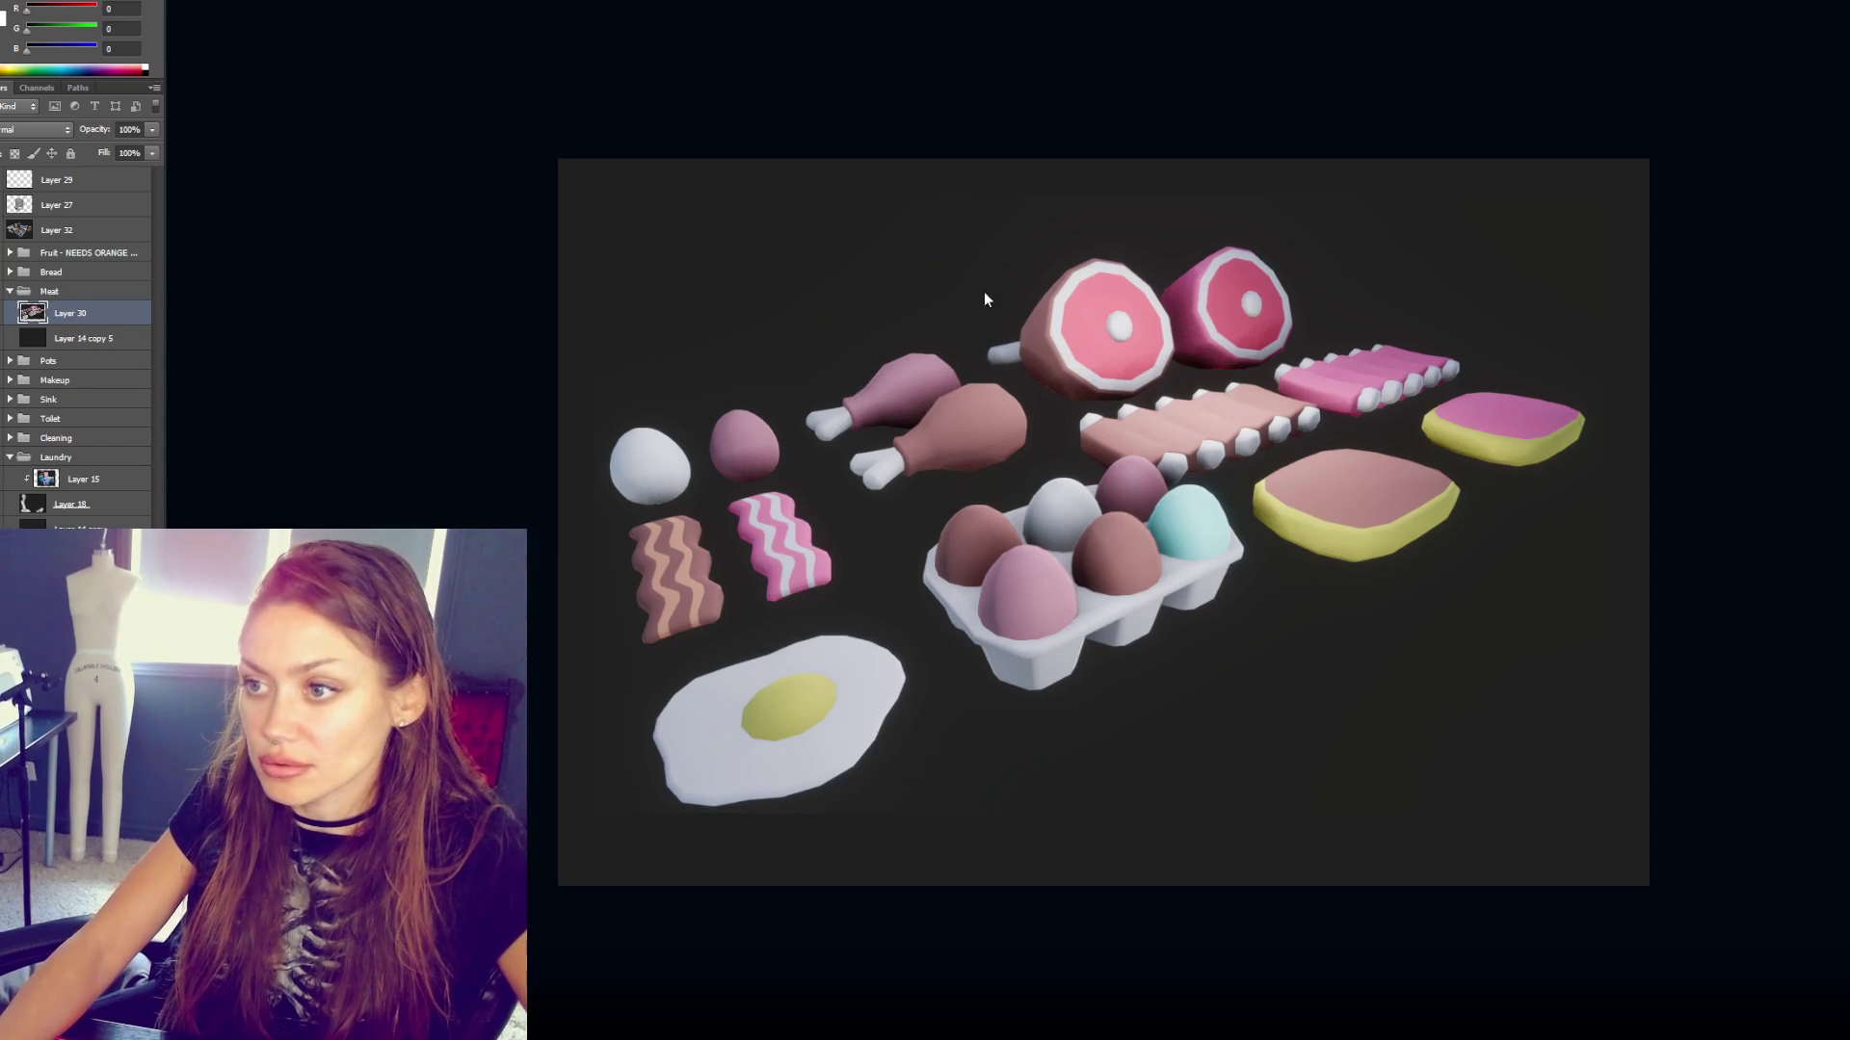
- Paste the render into Photoshop as Layer 33 and commit the transform unchanged
key("ctrl+v")
key("ctrl+t")
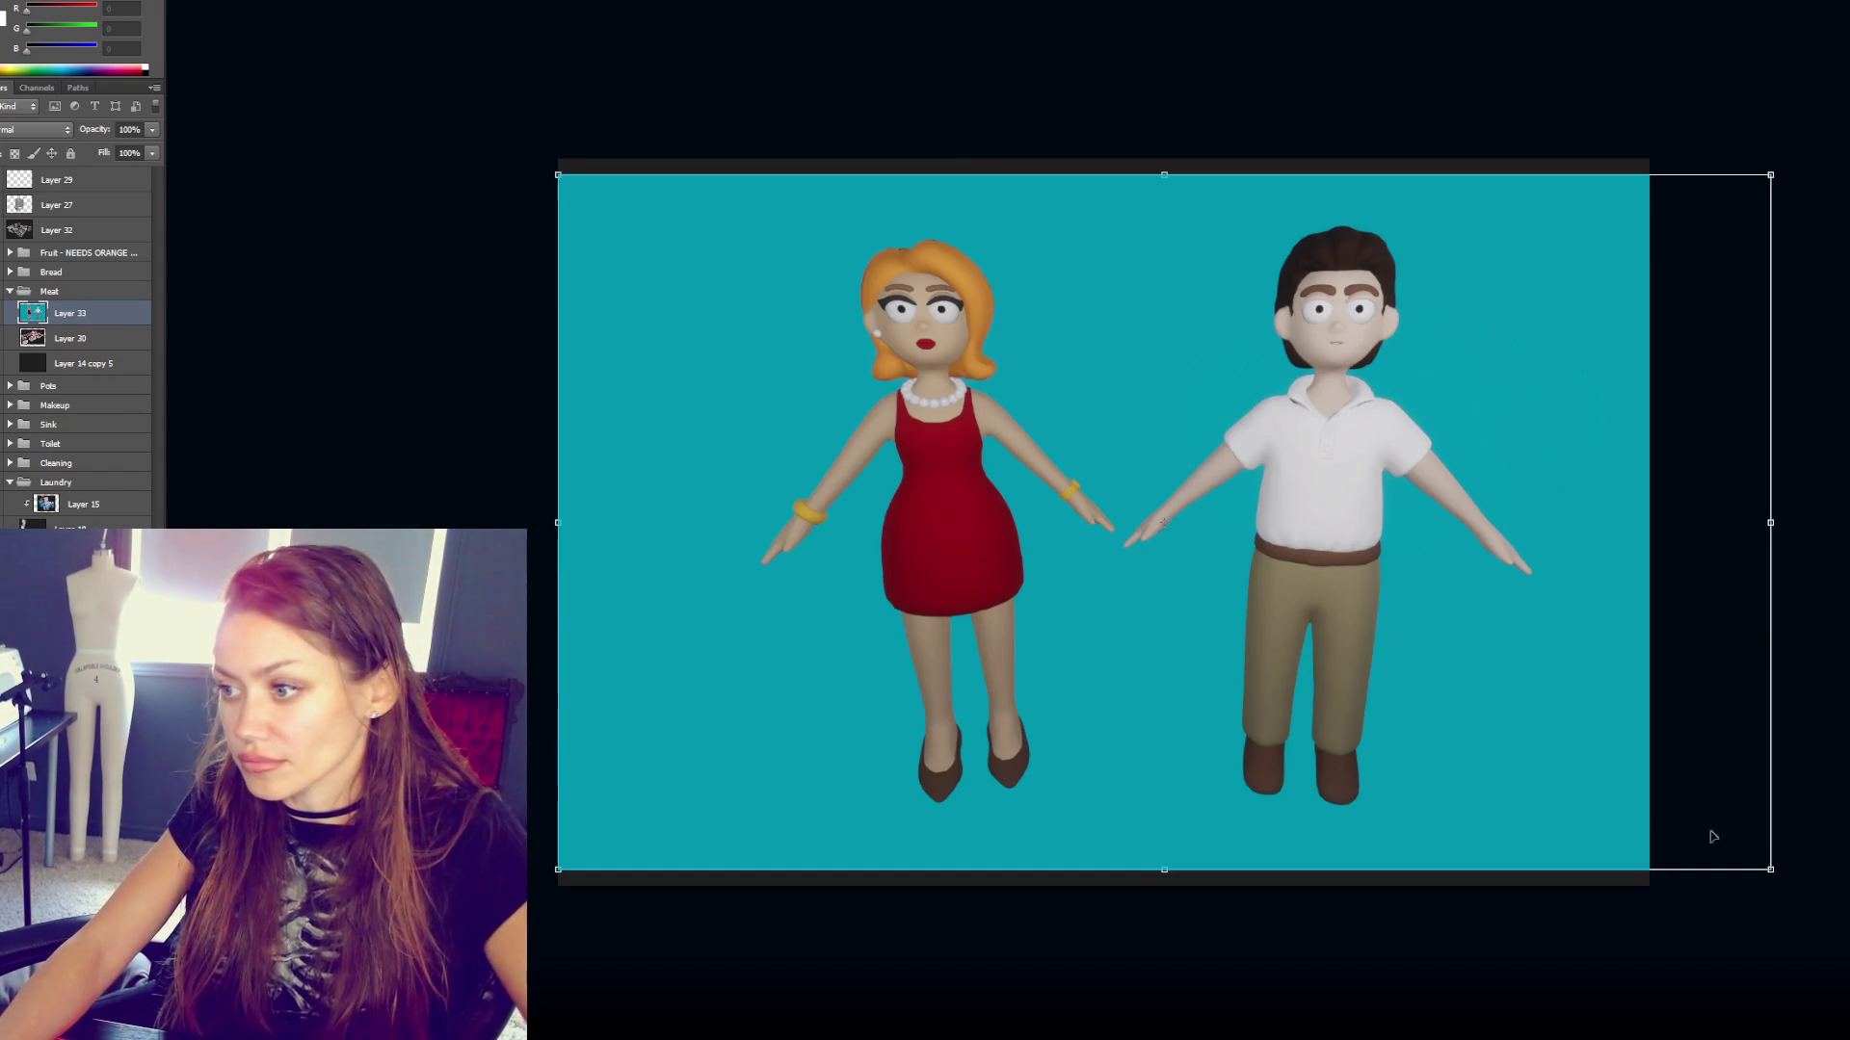
key("Return")
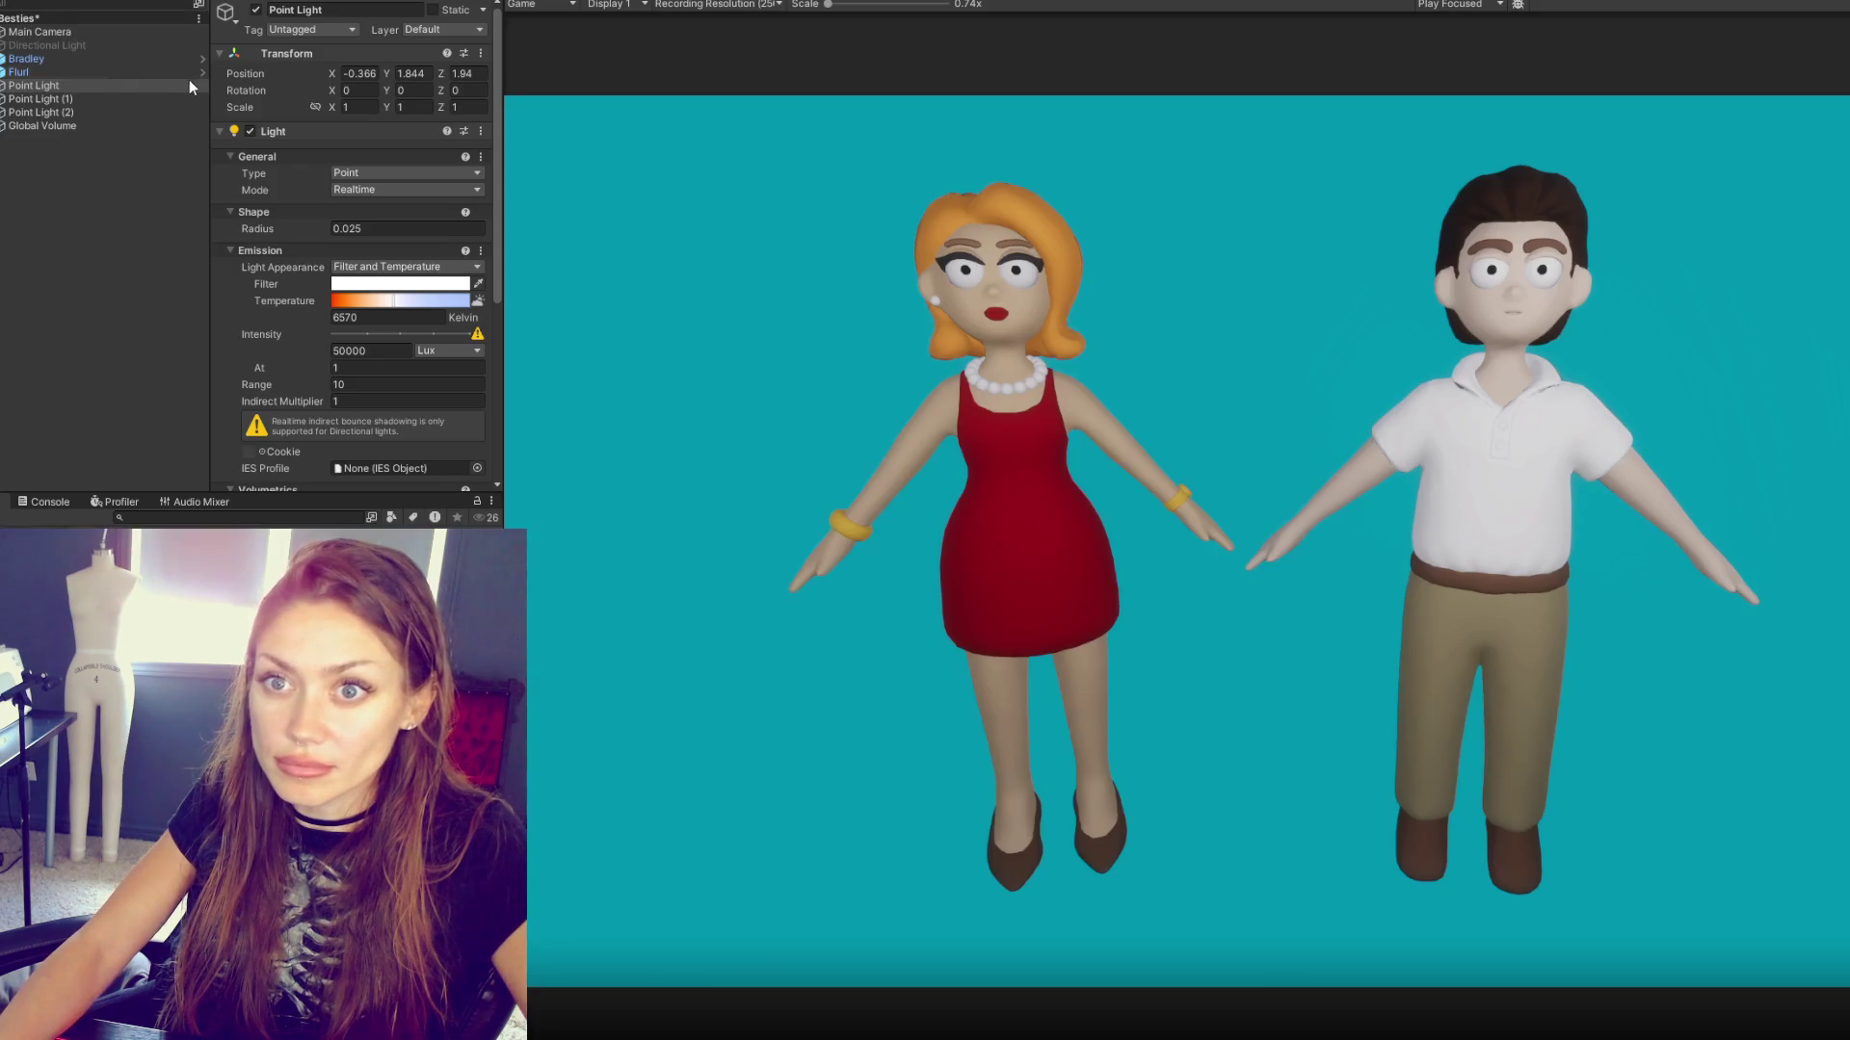
- Move the Main Camera closer to the two characters along Z
left_click(125, 32)
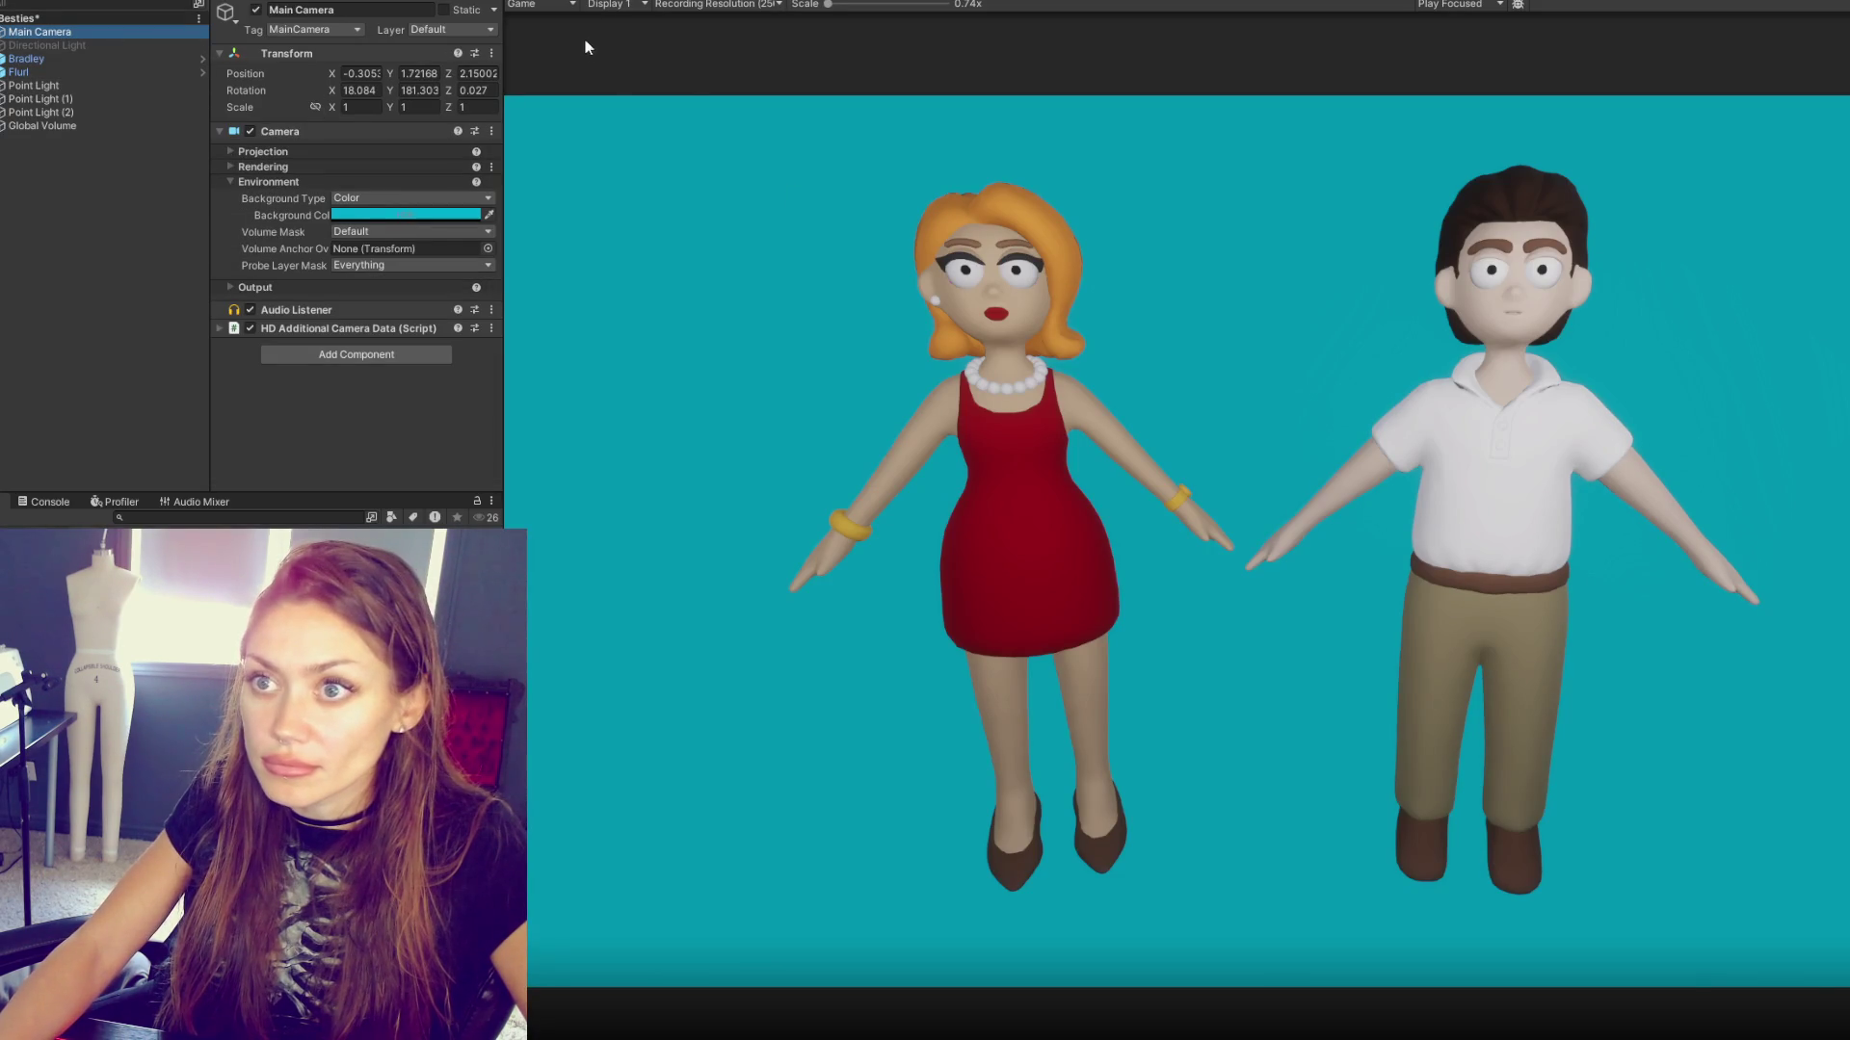
left_click(549, 1)
left_click_drag(1312, 609, 1312, 597)
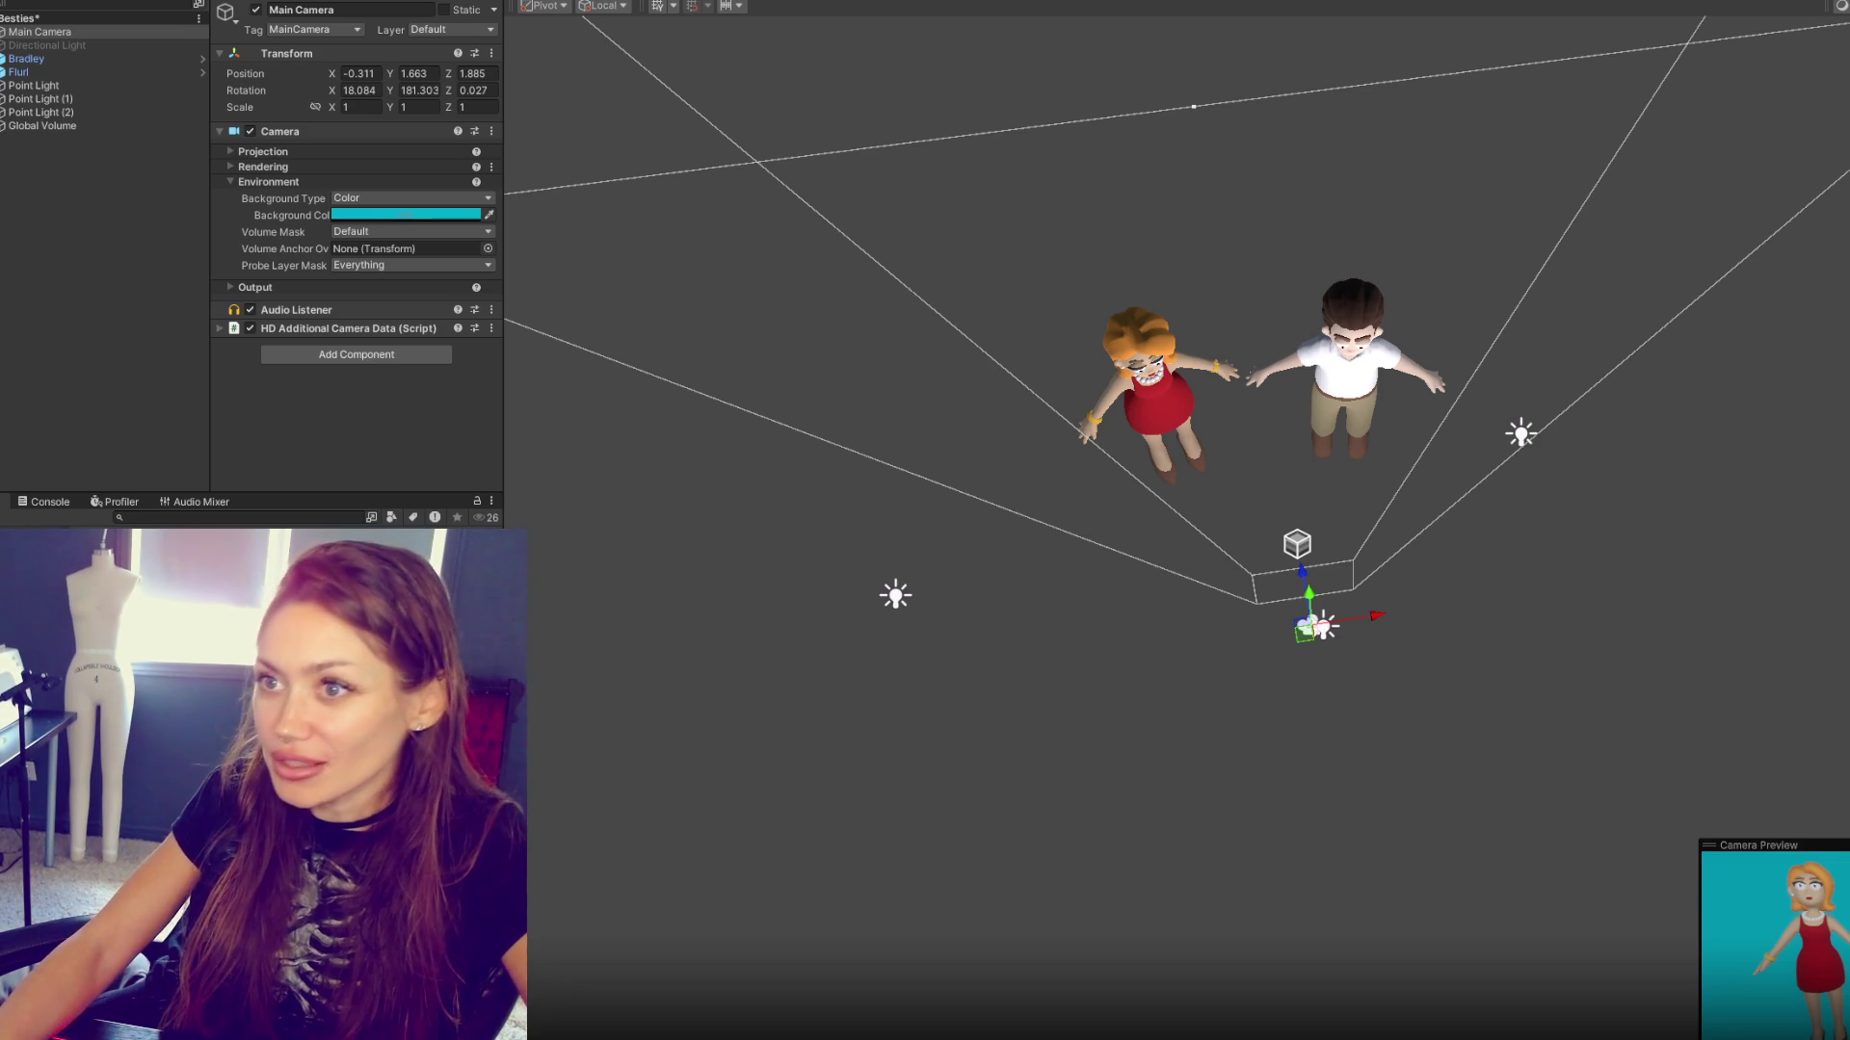
- Maximize the Game view and take a screenshot of it
key("ctrl+2")
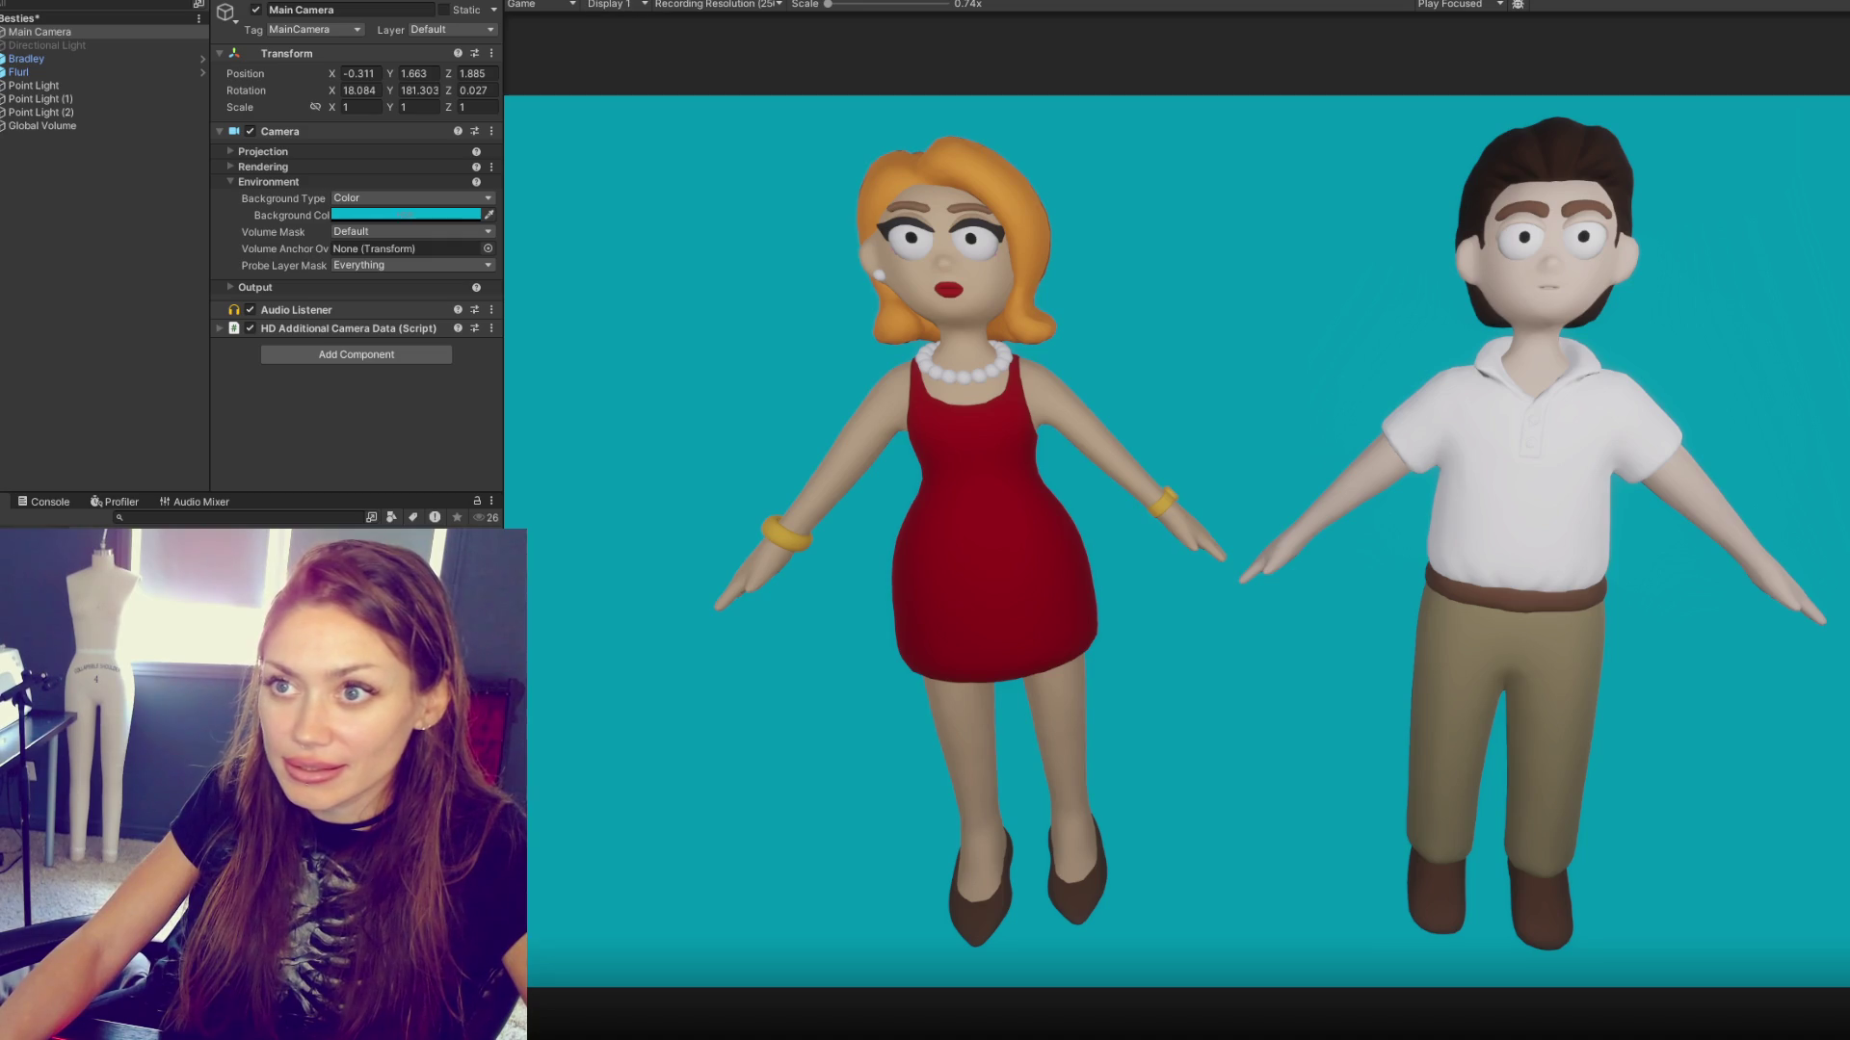
key("shift+space")
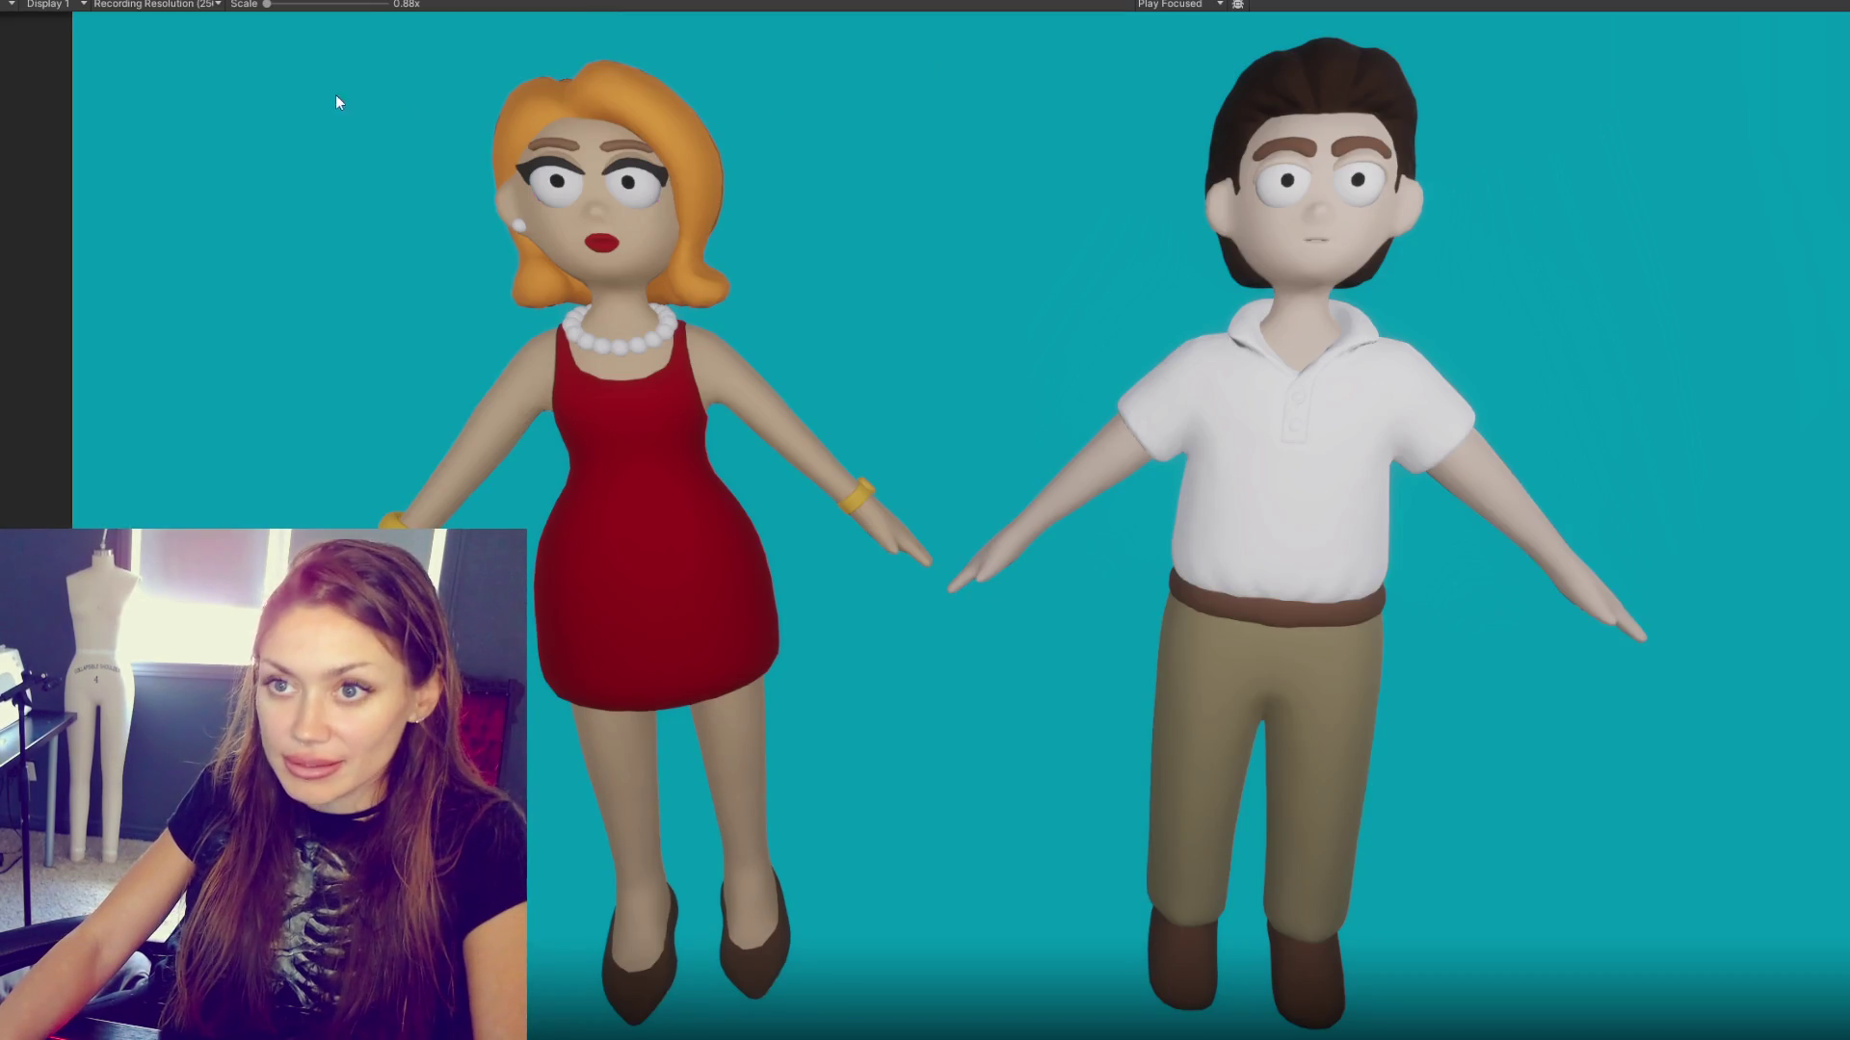
key("Print")
mouse_move(222, 18)
left_mouse_down()
mouse_move(1673, 901)
mouse_move(1751, 1039)
mouse_move(1774, 1039)
left_mouse_up()
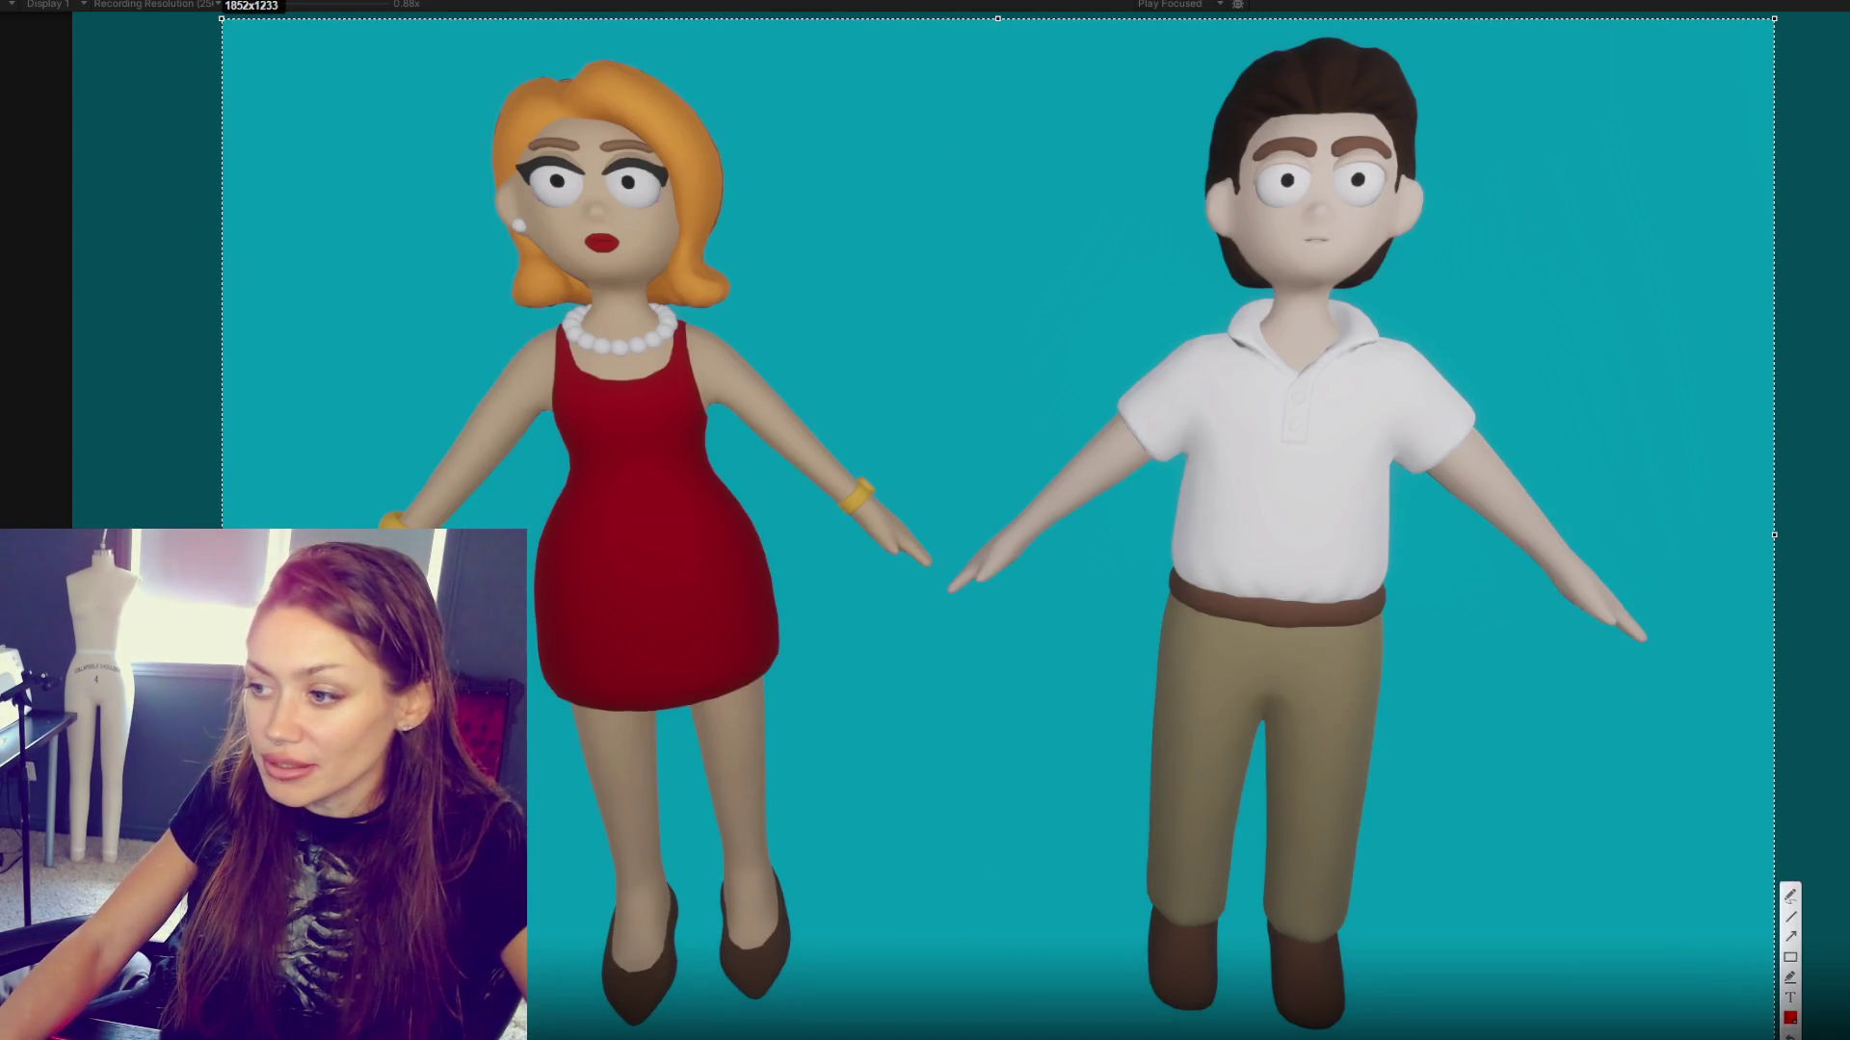
key("ctrl+c")
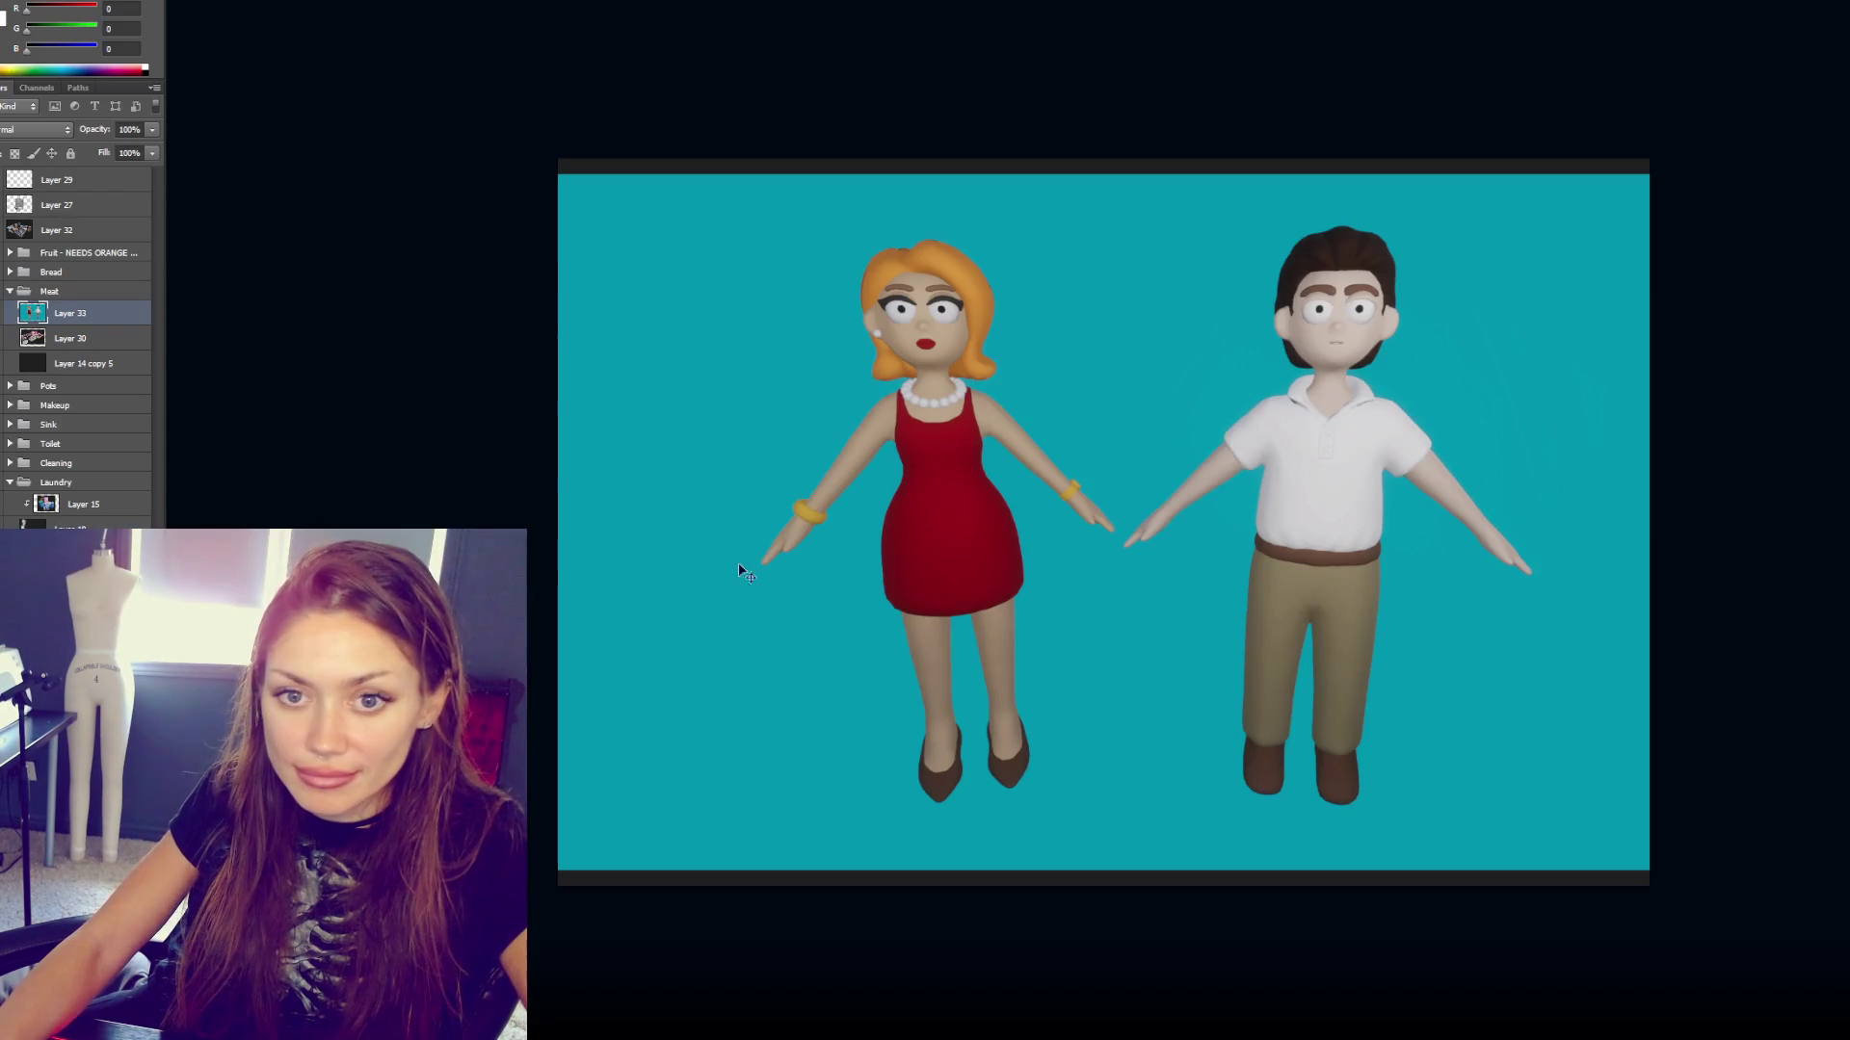
- Paste the closer render as Layer 34 and fill a new layer with the sampled teal
key("ctrl+v")
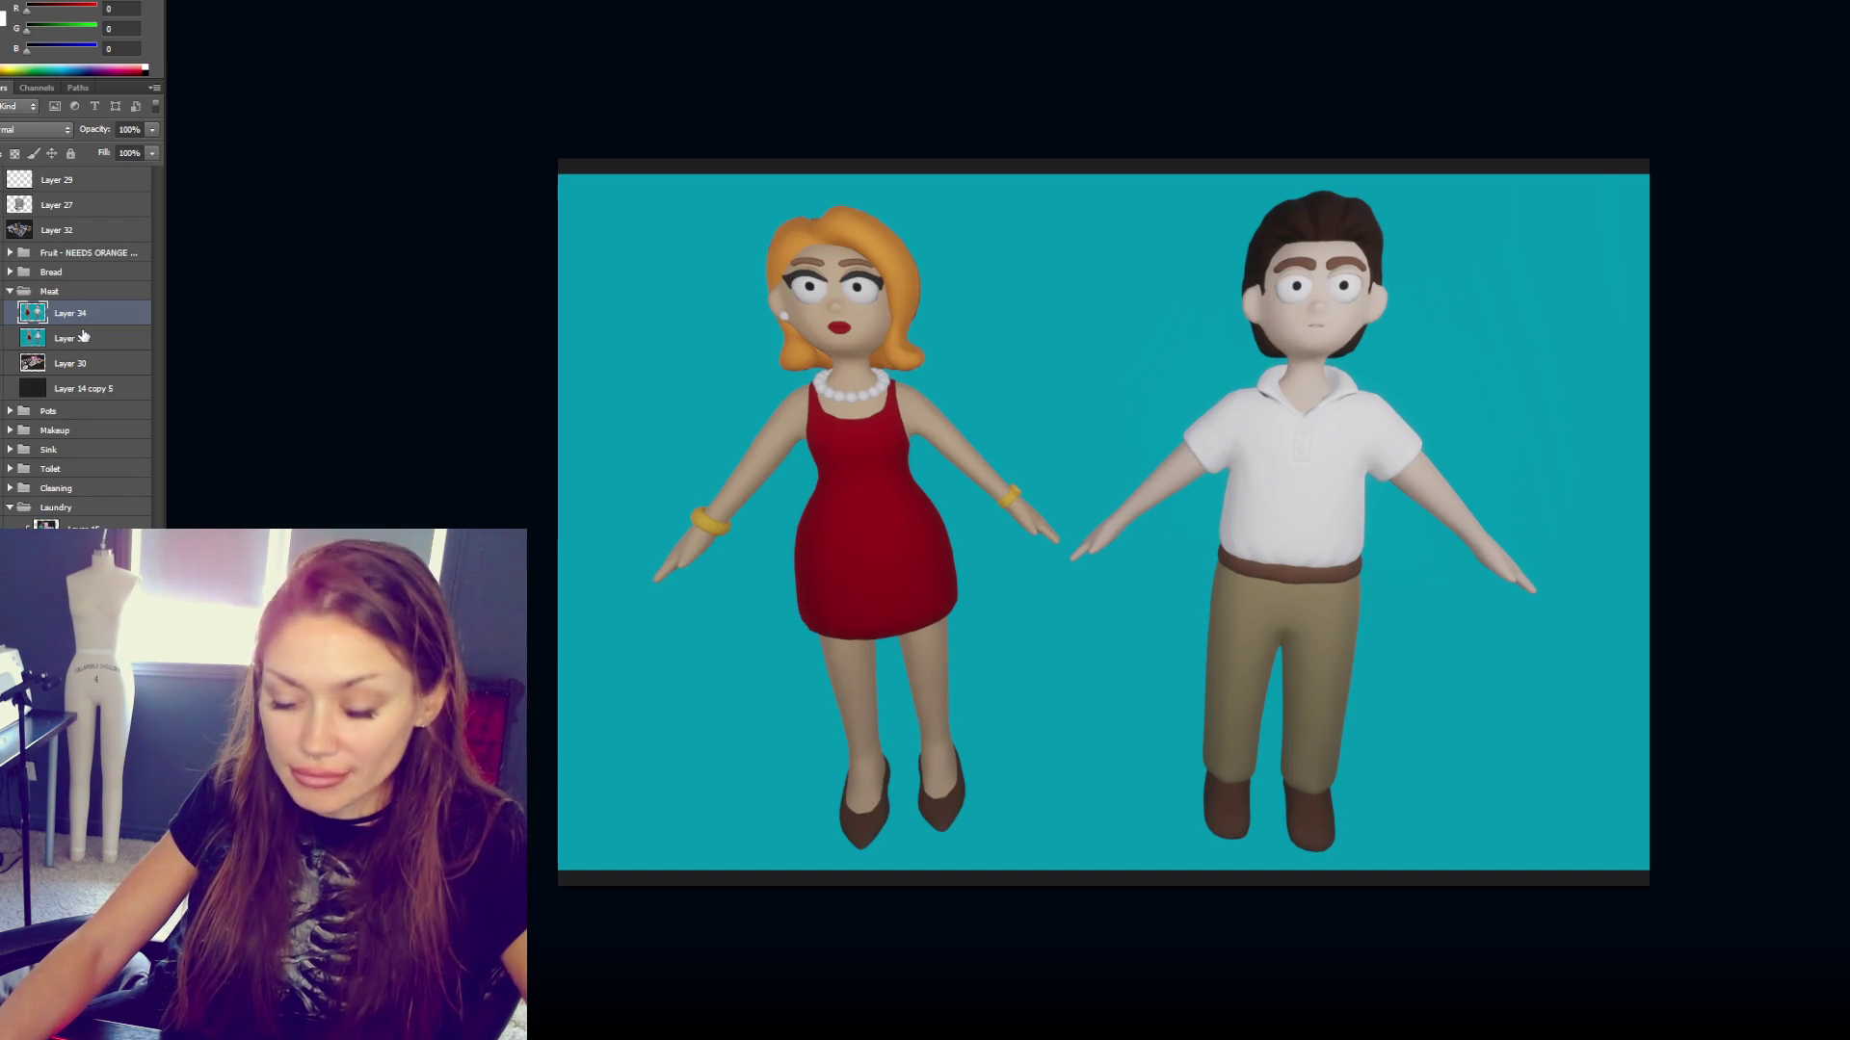
left_click(669, 384)
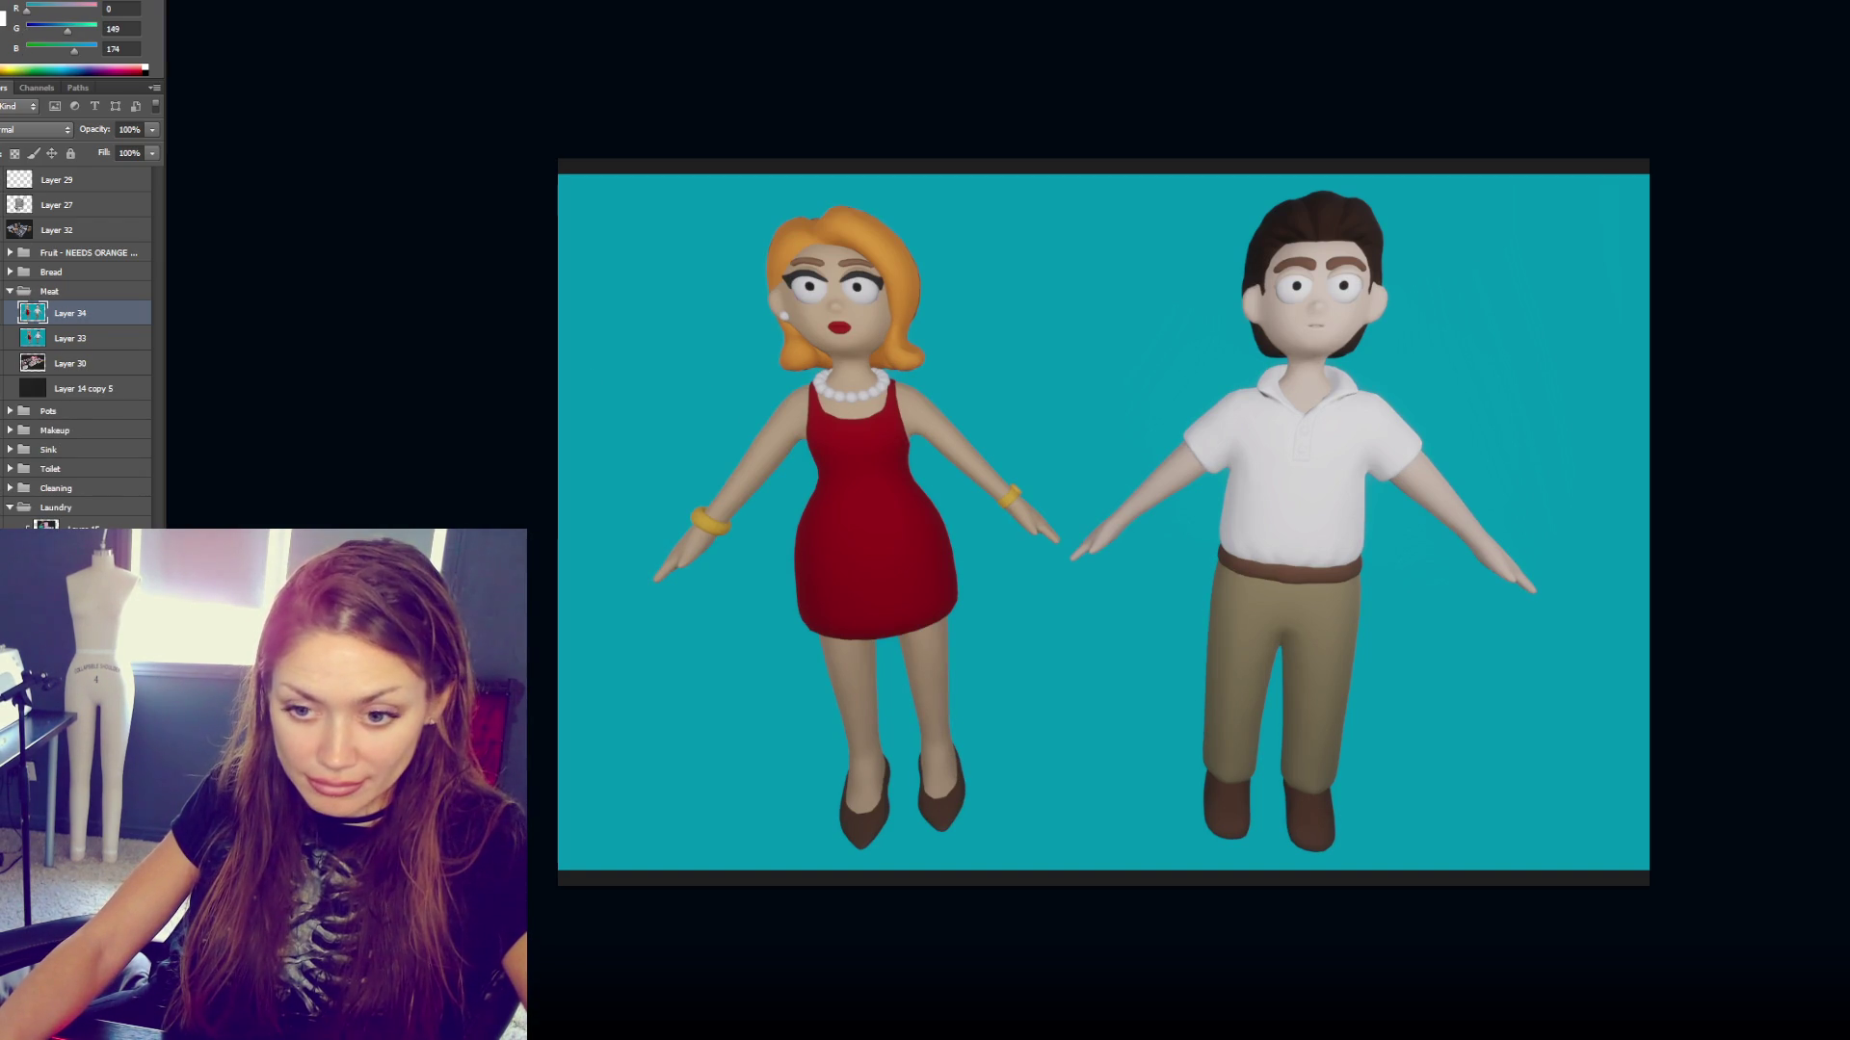
key("ctrl+shift+alt+n")
key("alt+BackSpace")
- Put the teal layer below Layer 33 and shift Layer 33's characters left
left_click_drag(53, 326, 60, 370)
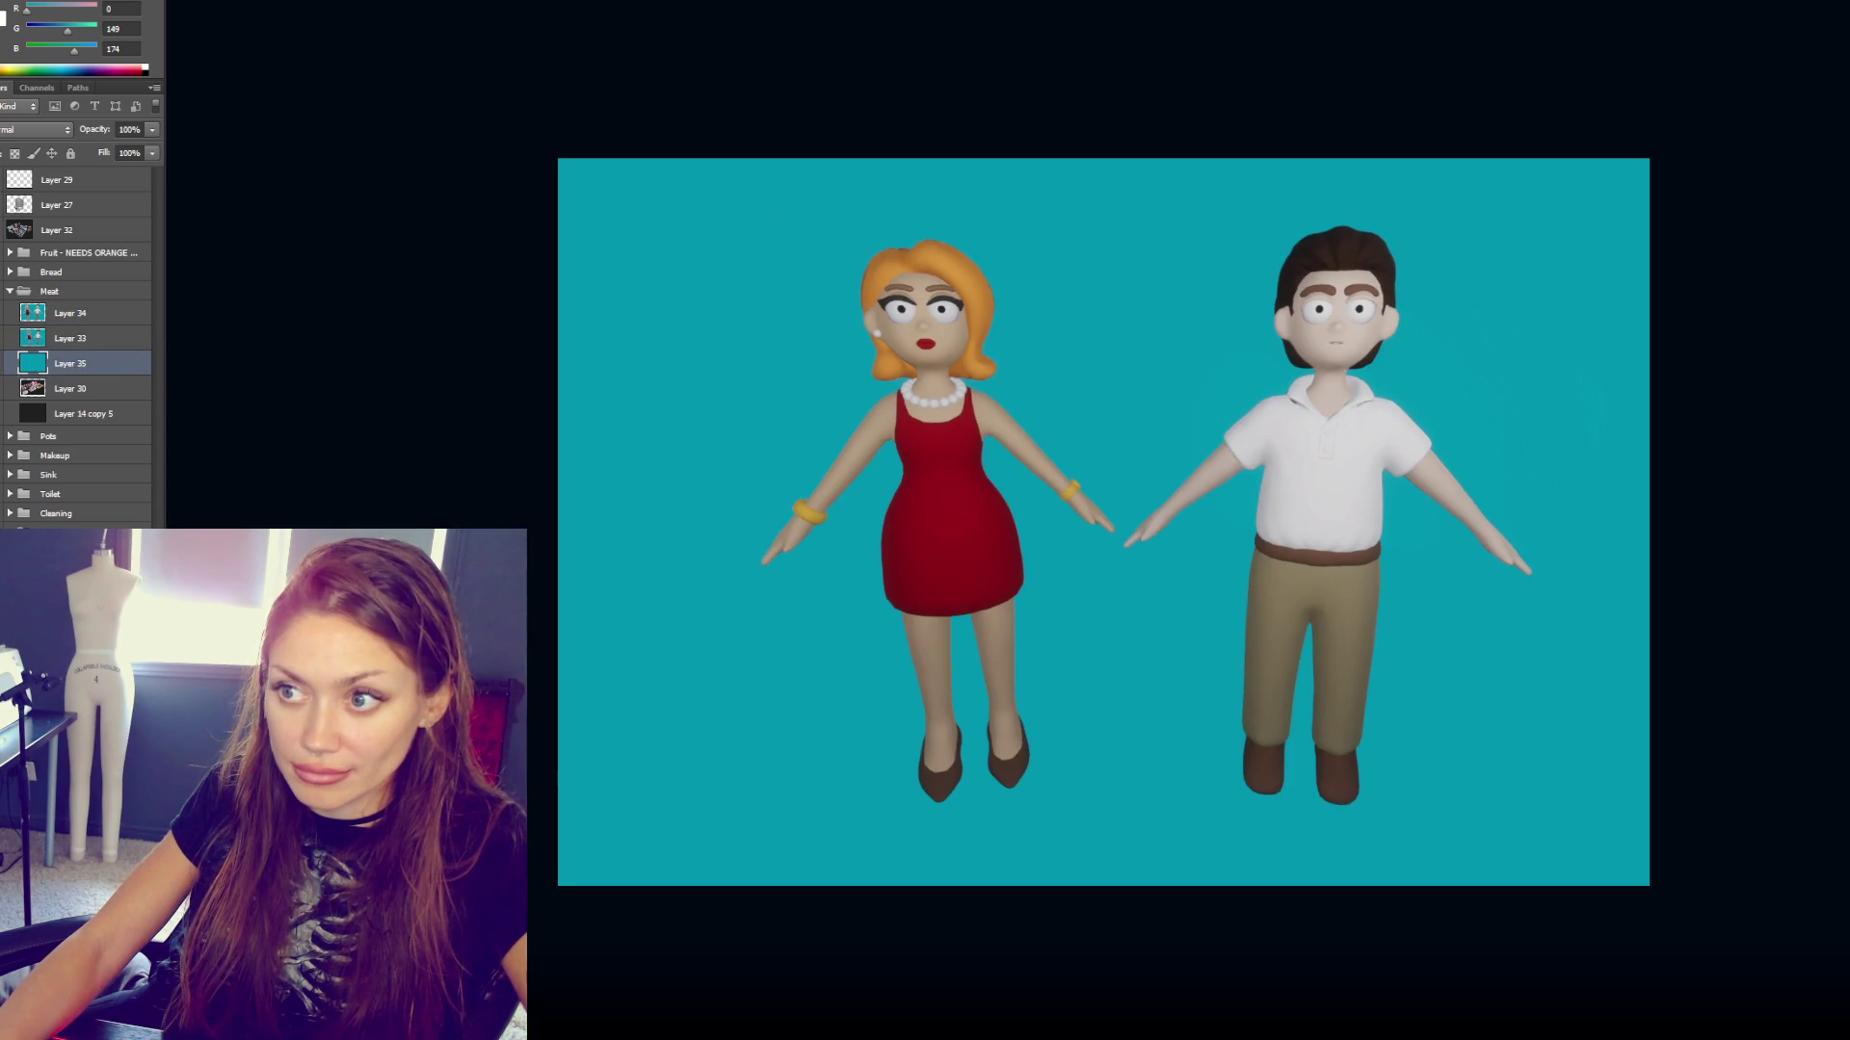
left_click(67, 338)
left_click_drag(956, 501, 928, 501)
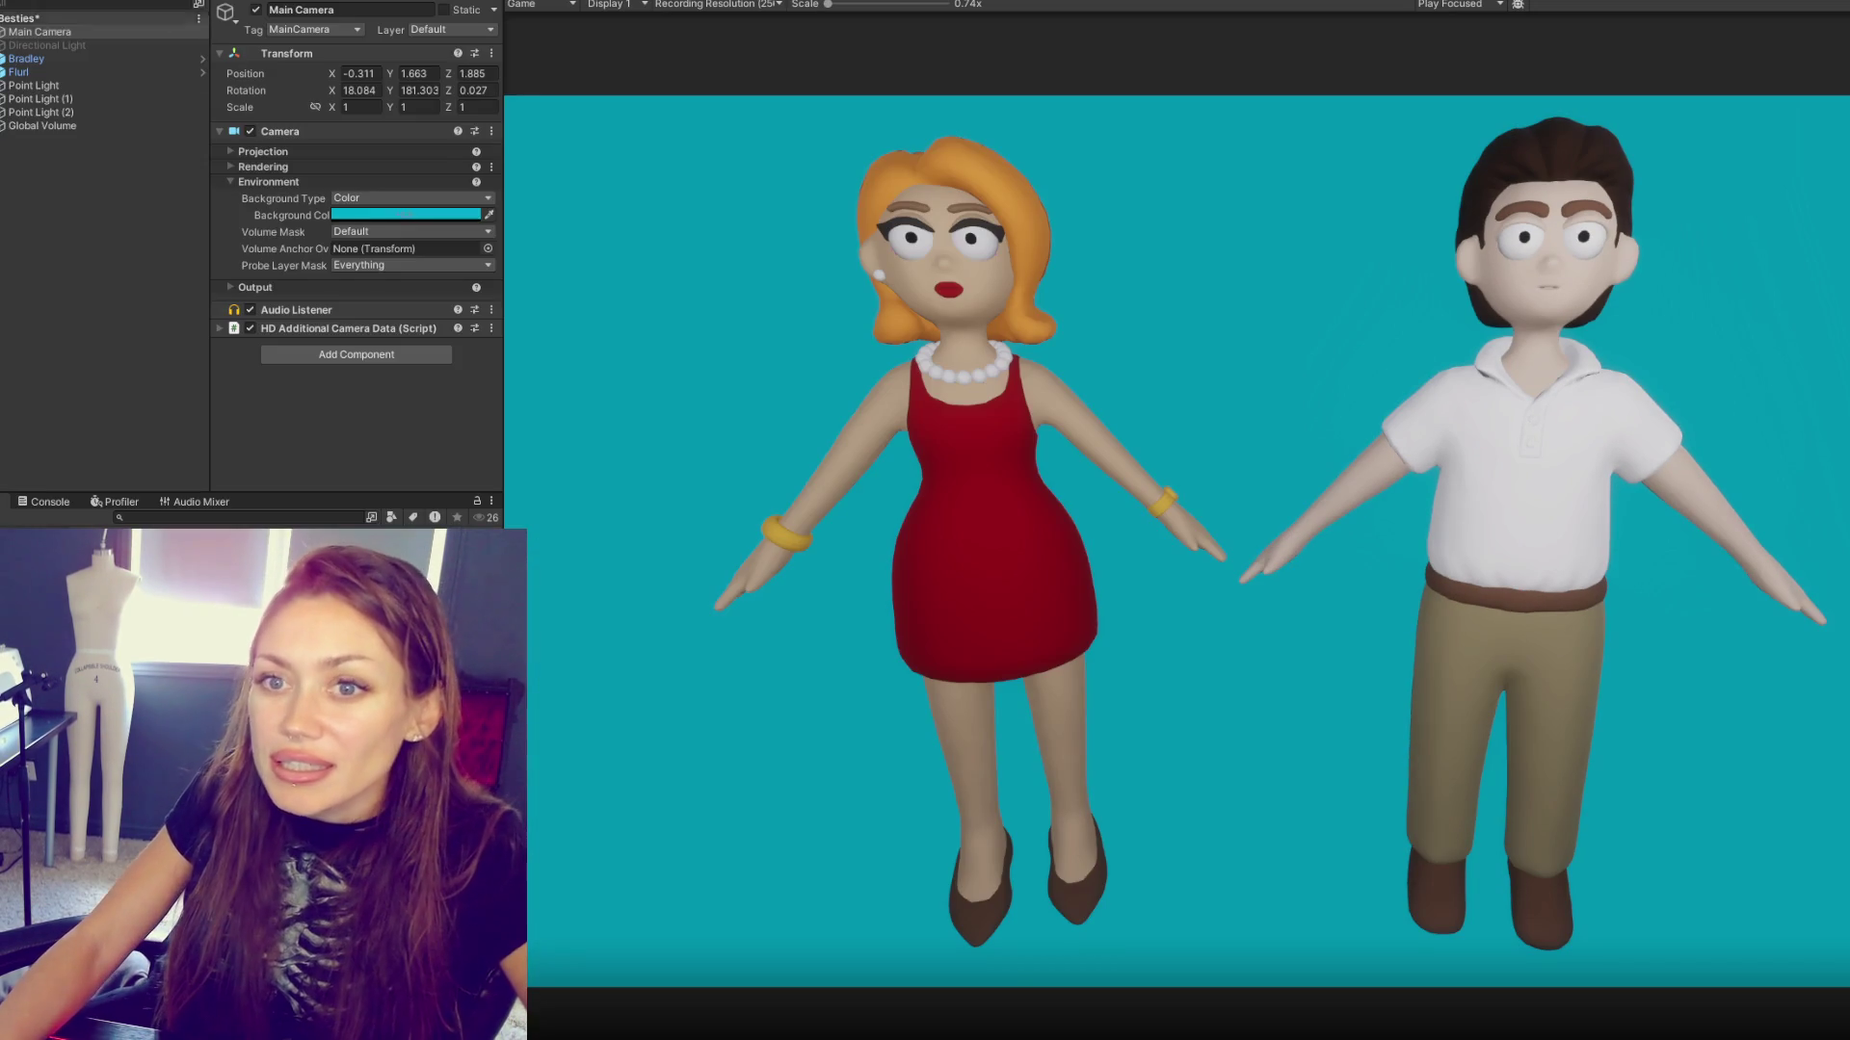
left_click(50, 128)
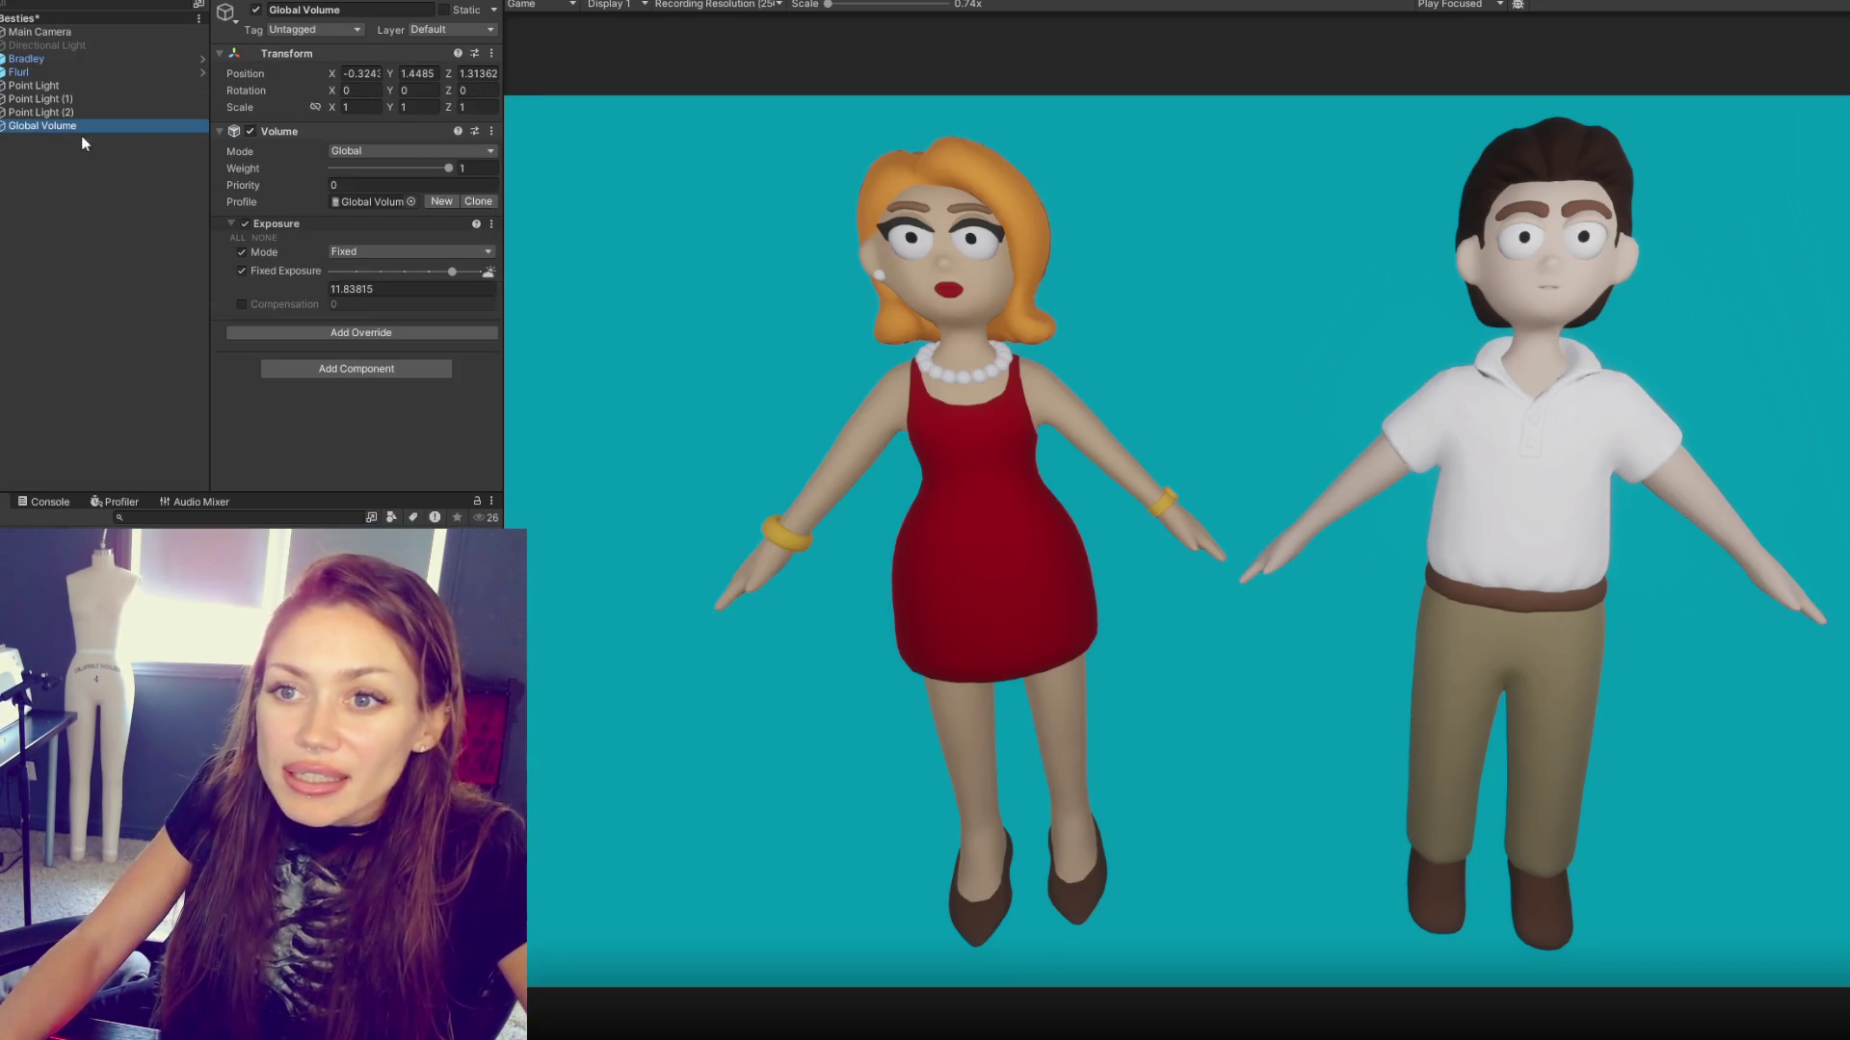
- Add a Post-processing > Depth Of Field override to the Global Volume
left_click(367, 333)
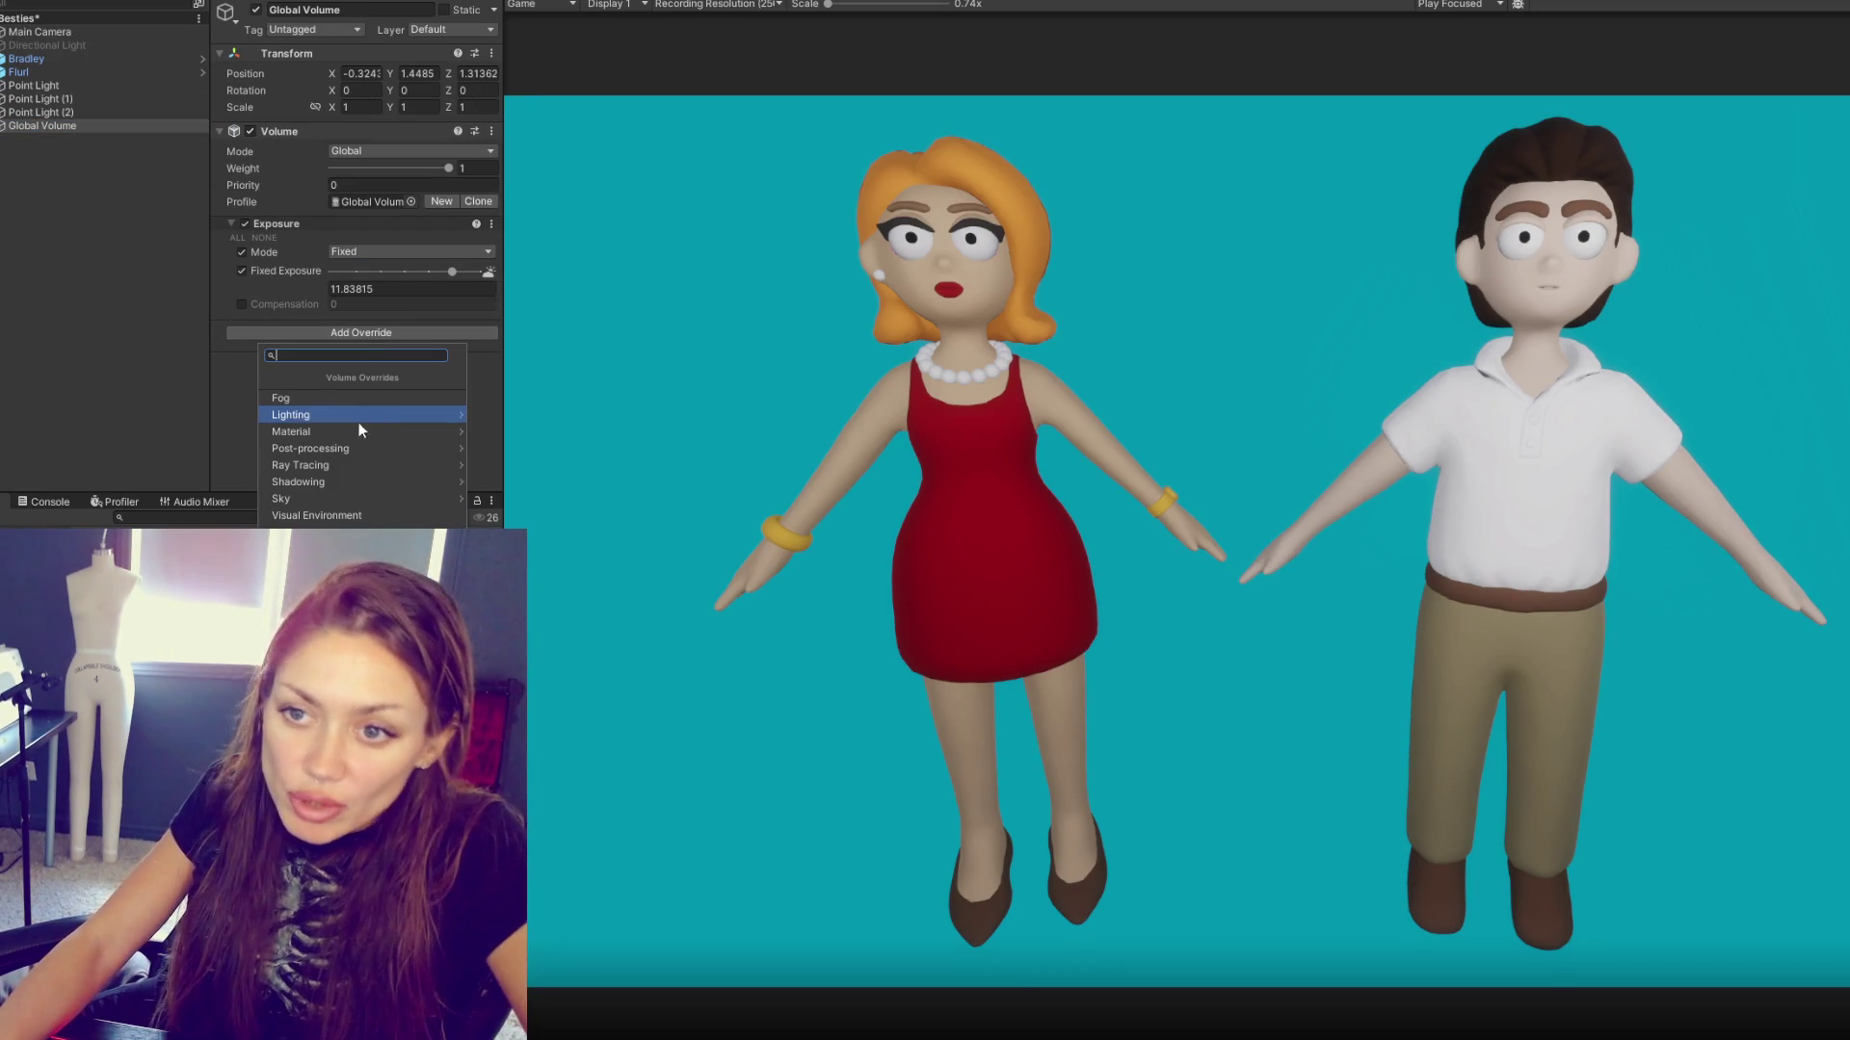
left_click(333, 447)
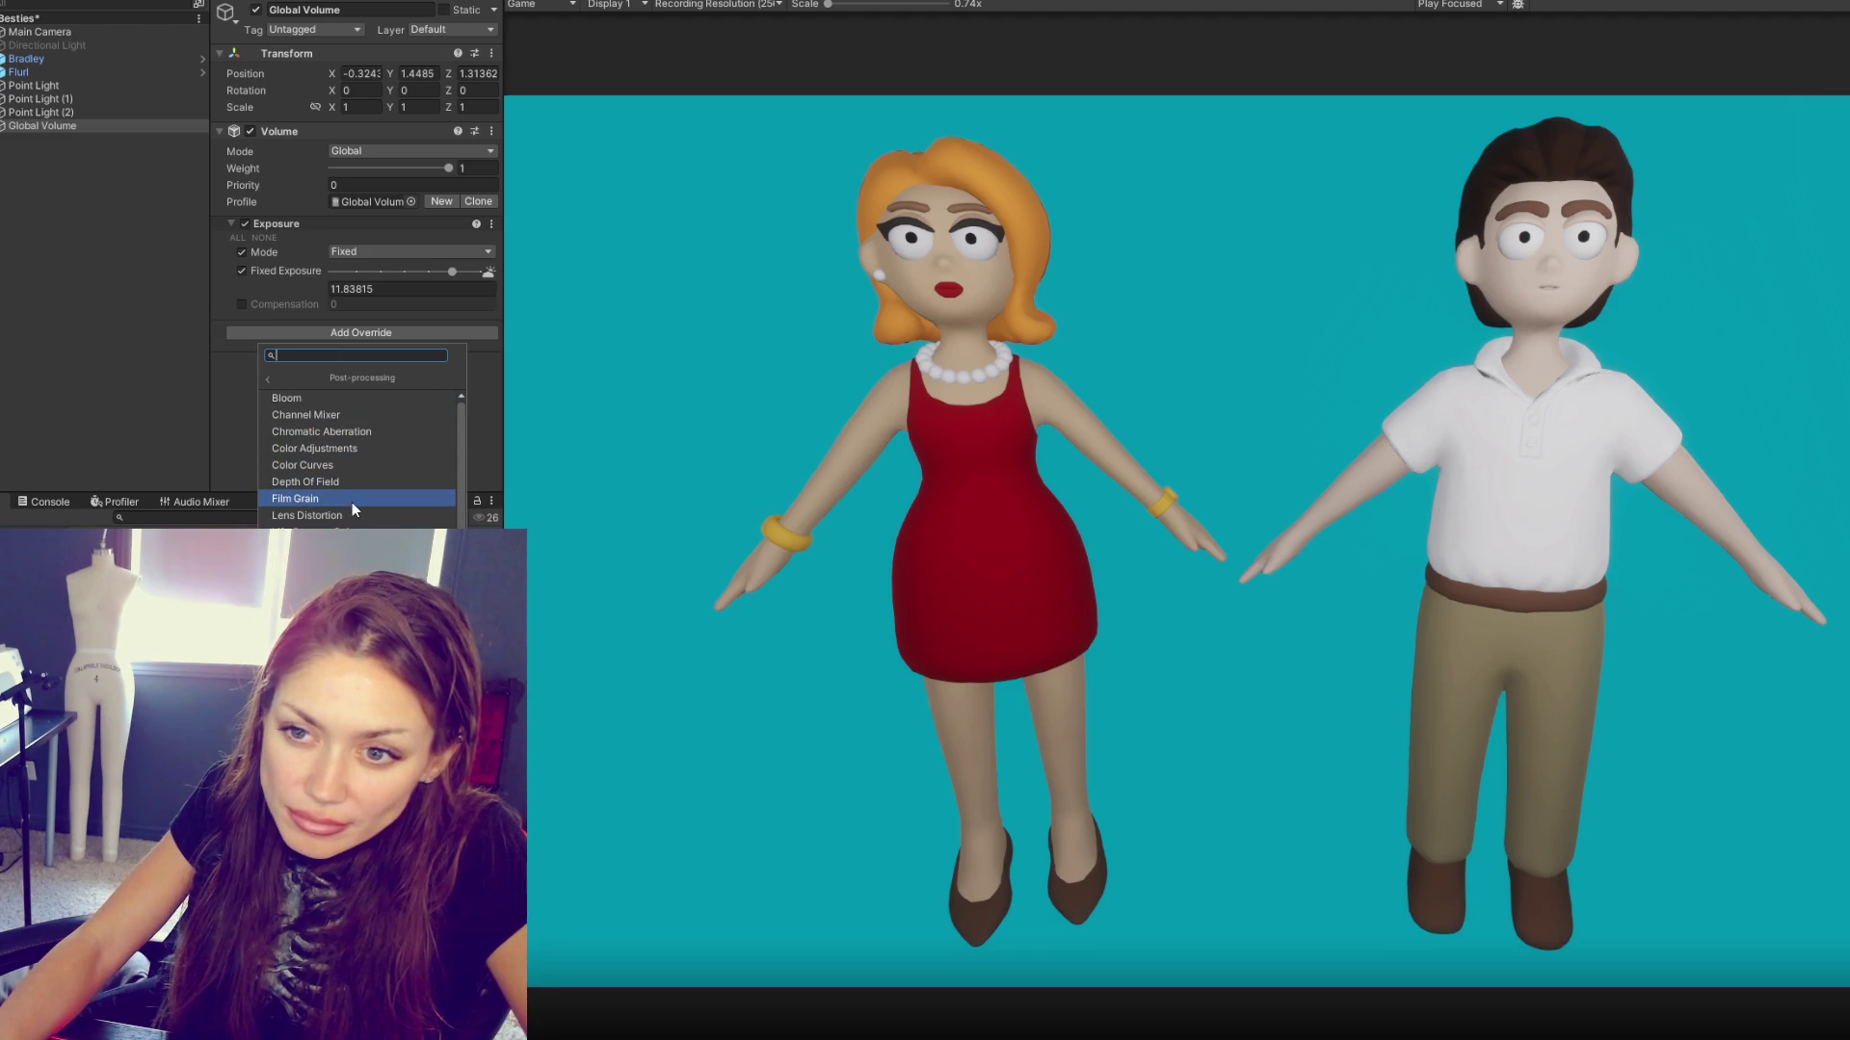
scroll(350, 501, "down", 2)
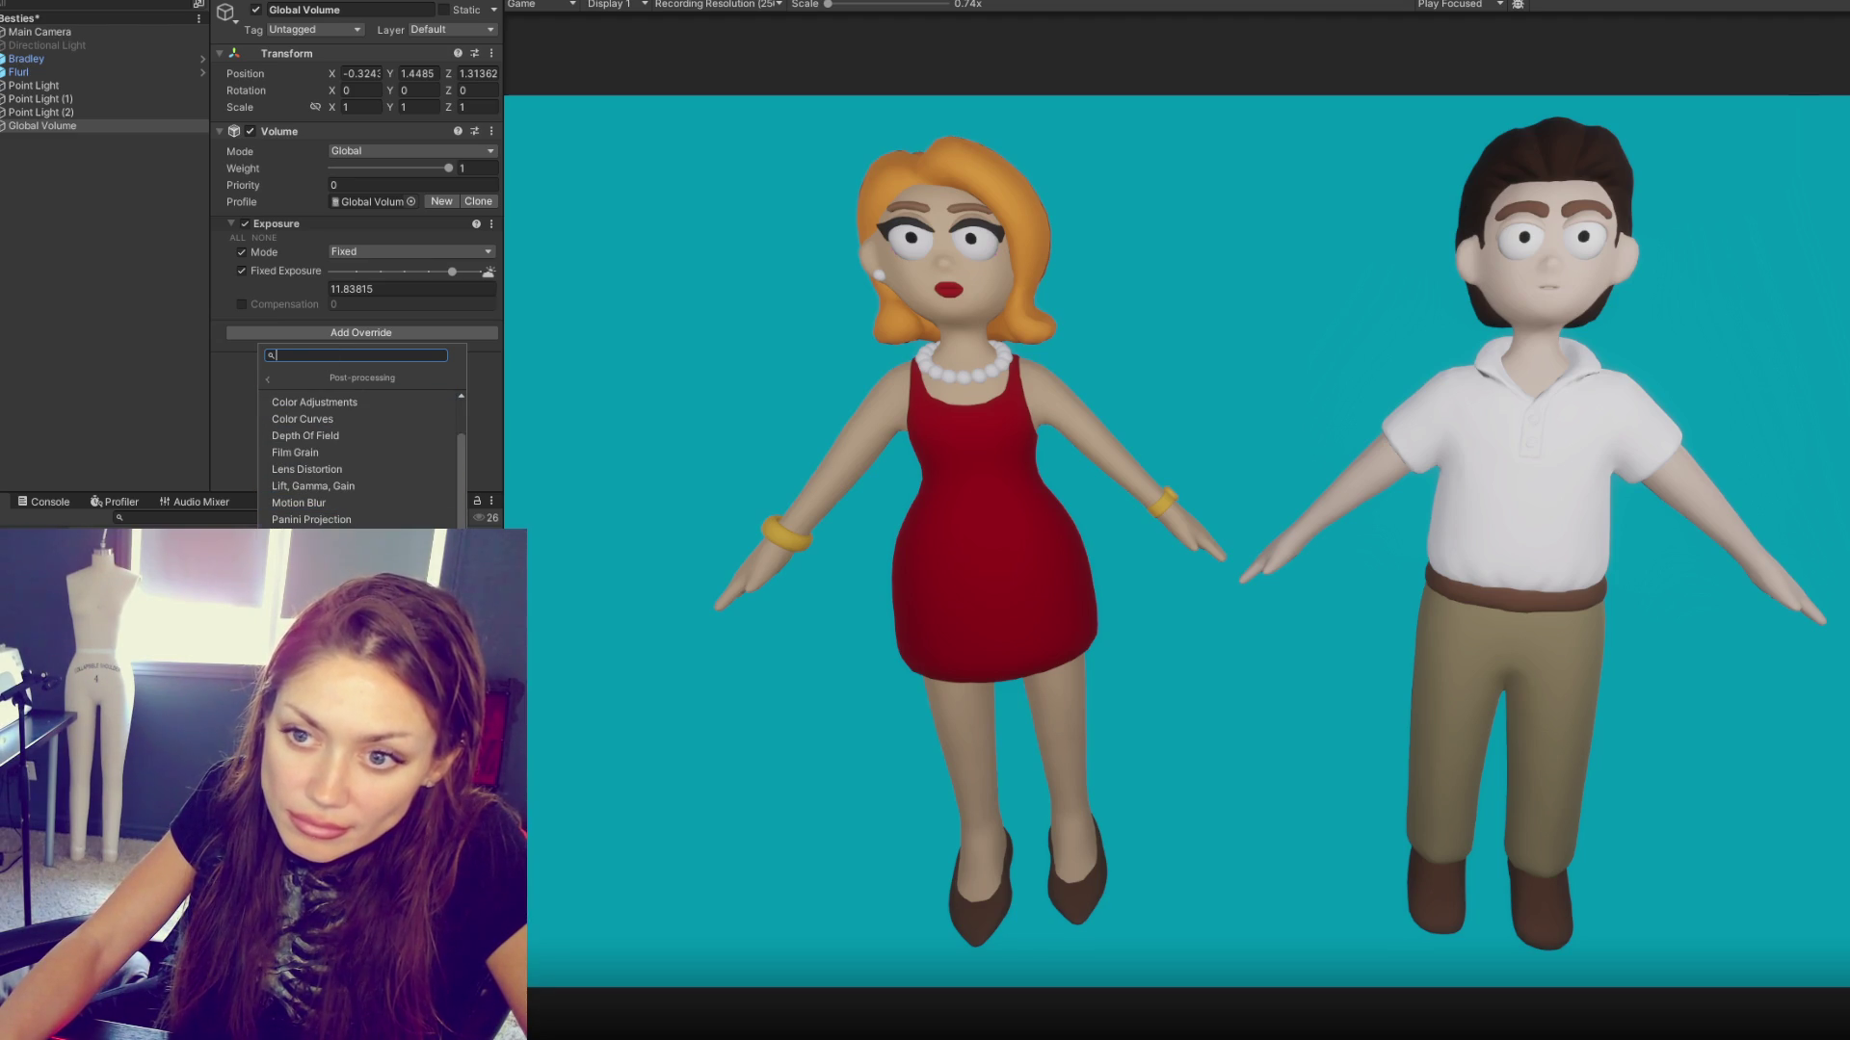
scroll(323, 504, "up", 2)
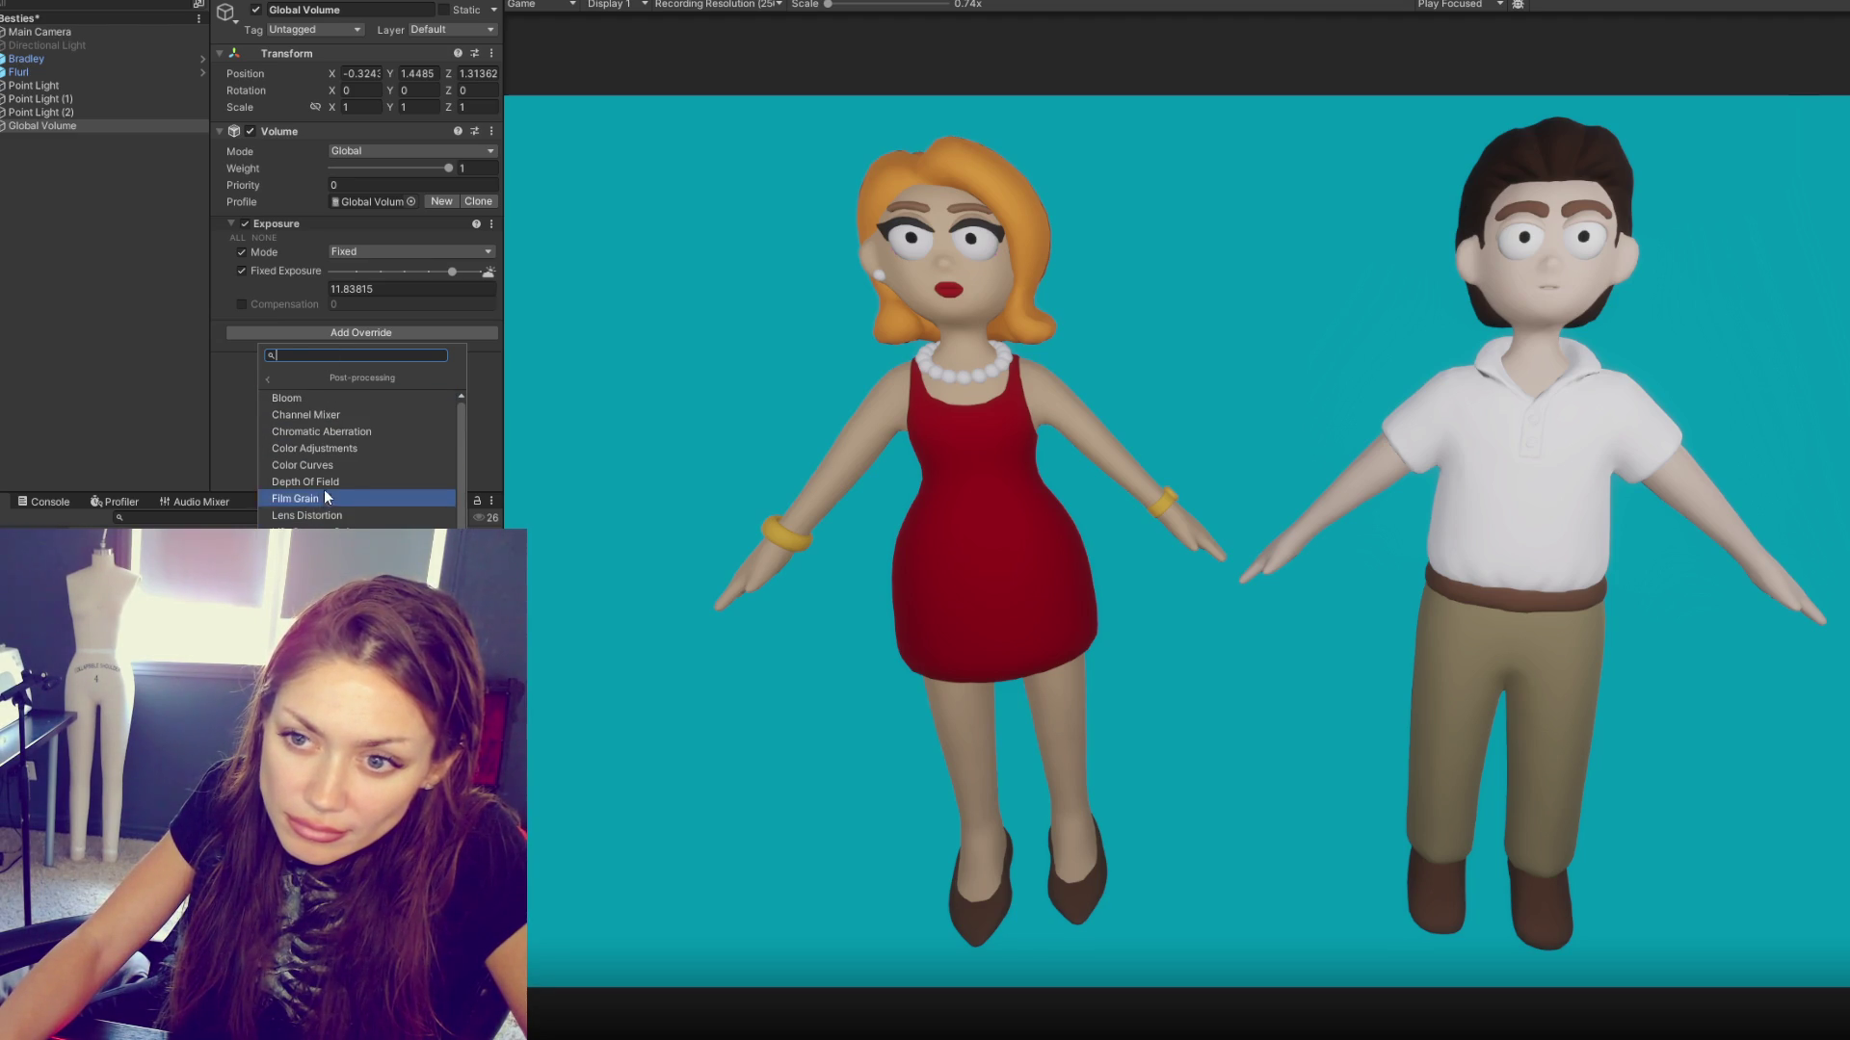
left_click(326, 476)
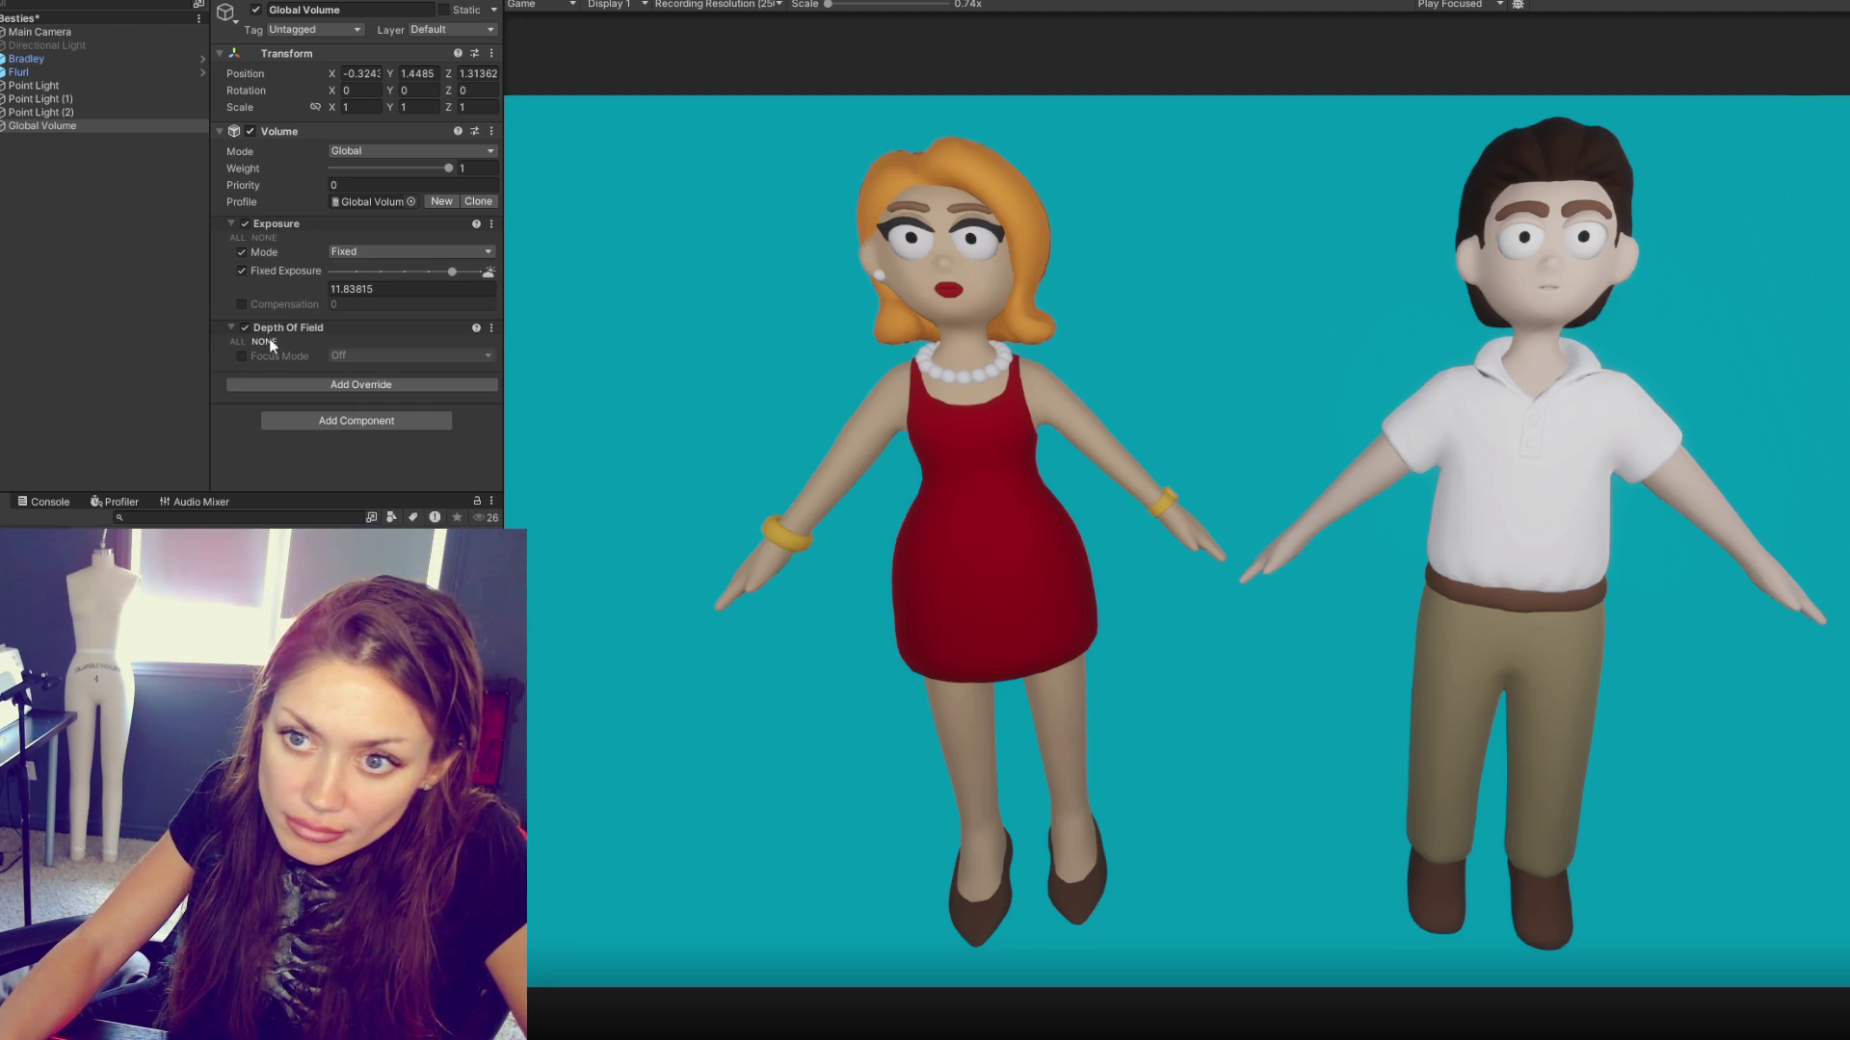
- Add a Lighting > Screen Space Ambient Occlusion override to the Global Volume
left_click(279, 384)
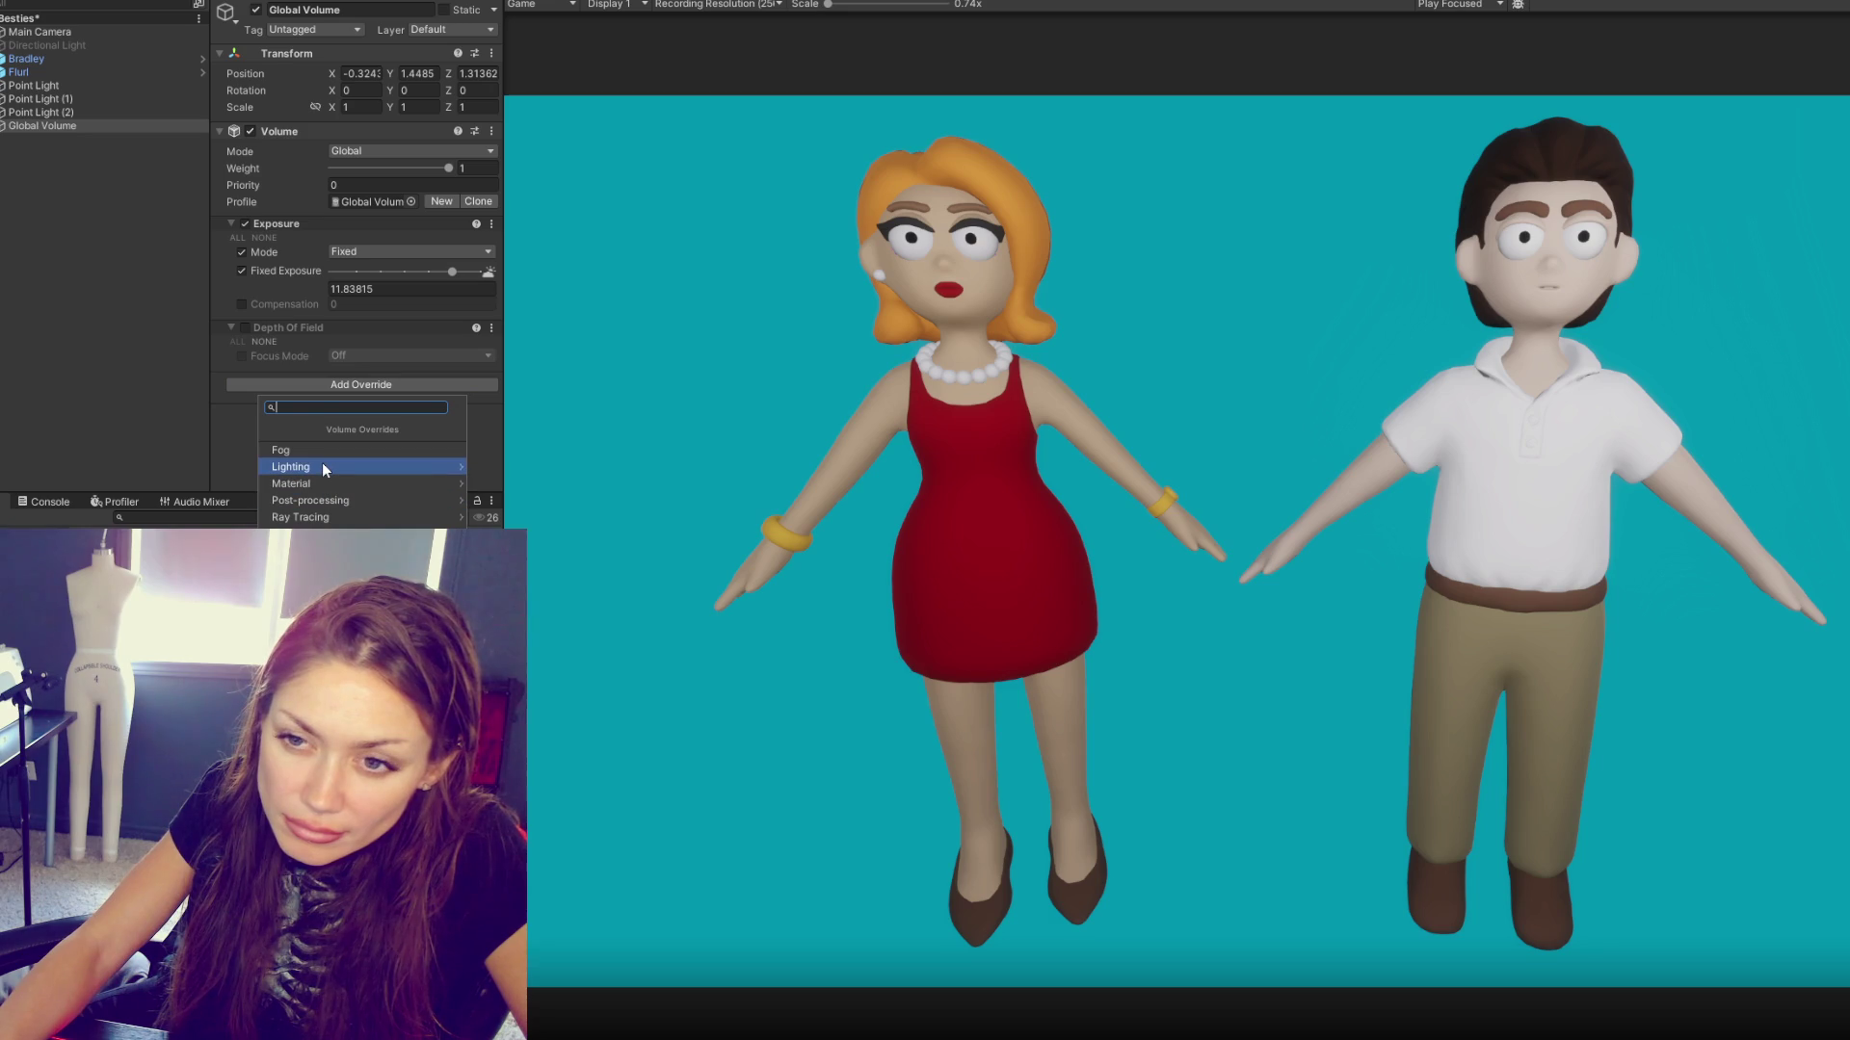
left_click(322, 466)
left_click(321, 462)
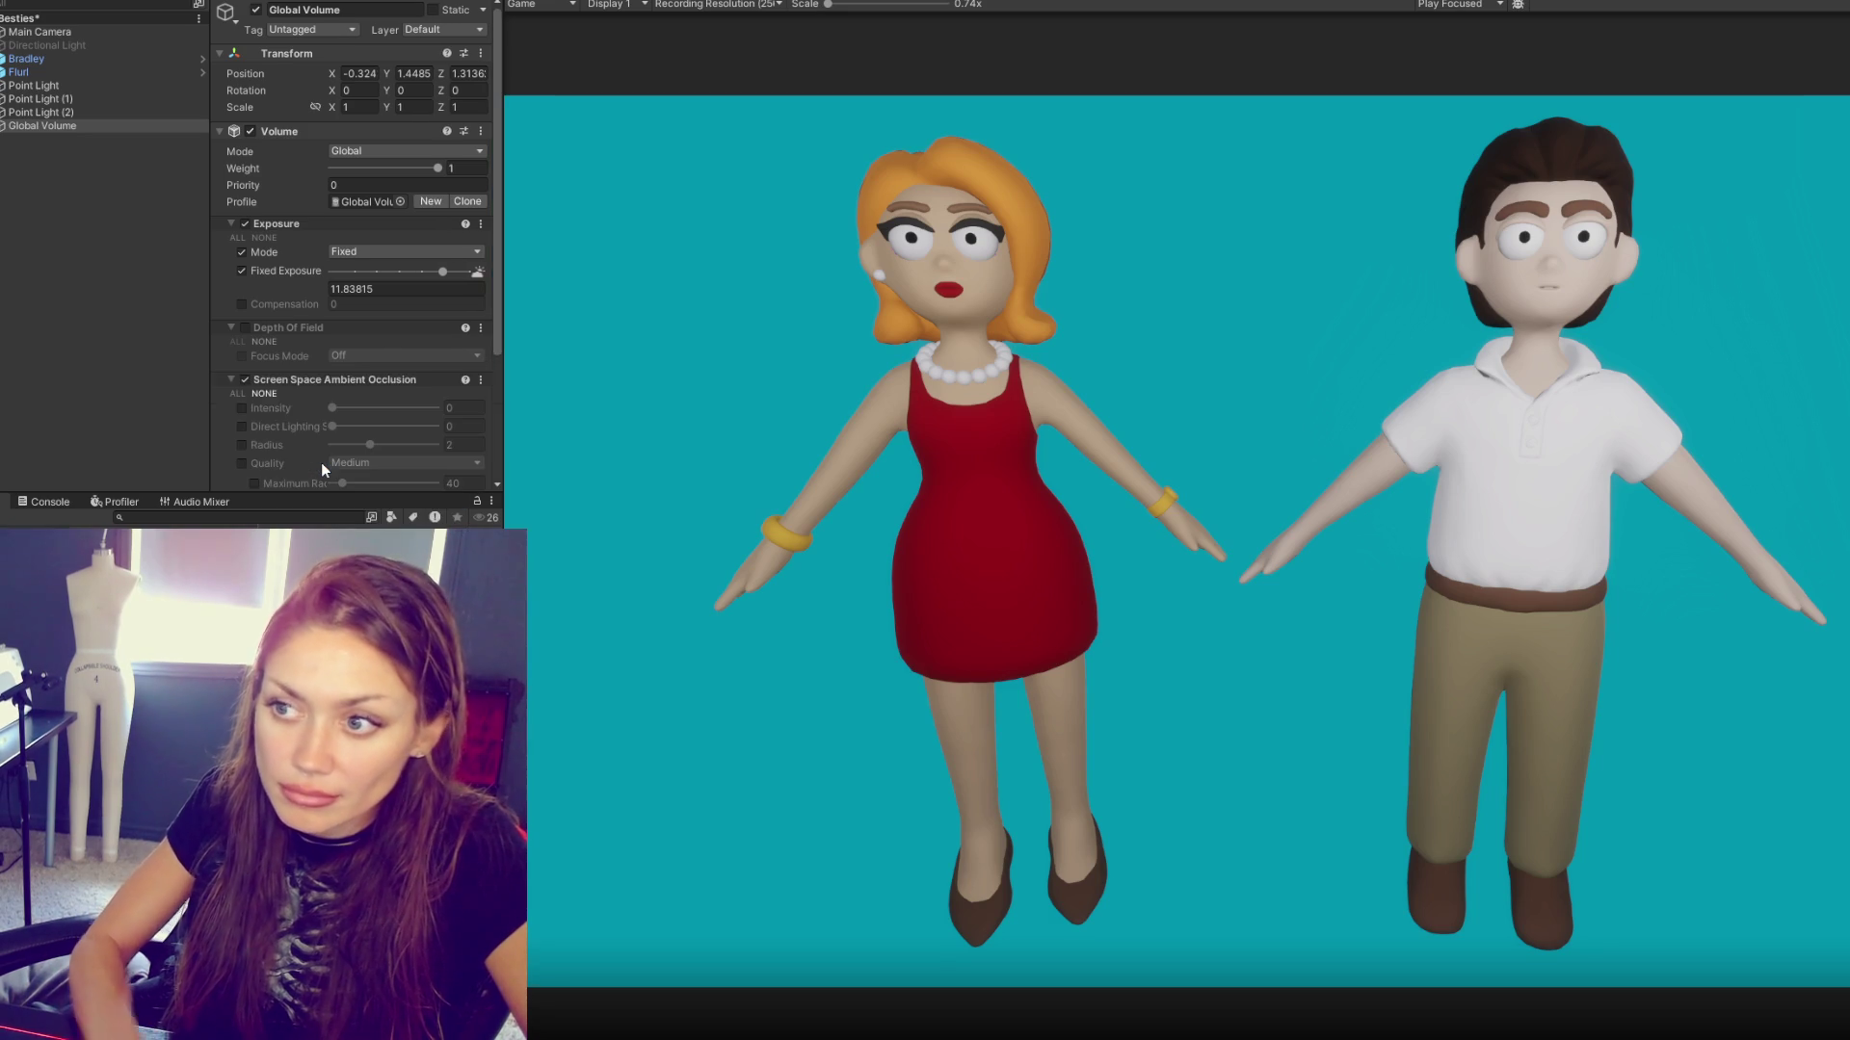
- Enable the Intensity, Direct Lighting and Quality overrides and set Quality to High
left_click(241, 407)
left_click(241, 427)
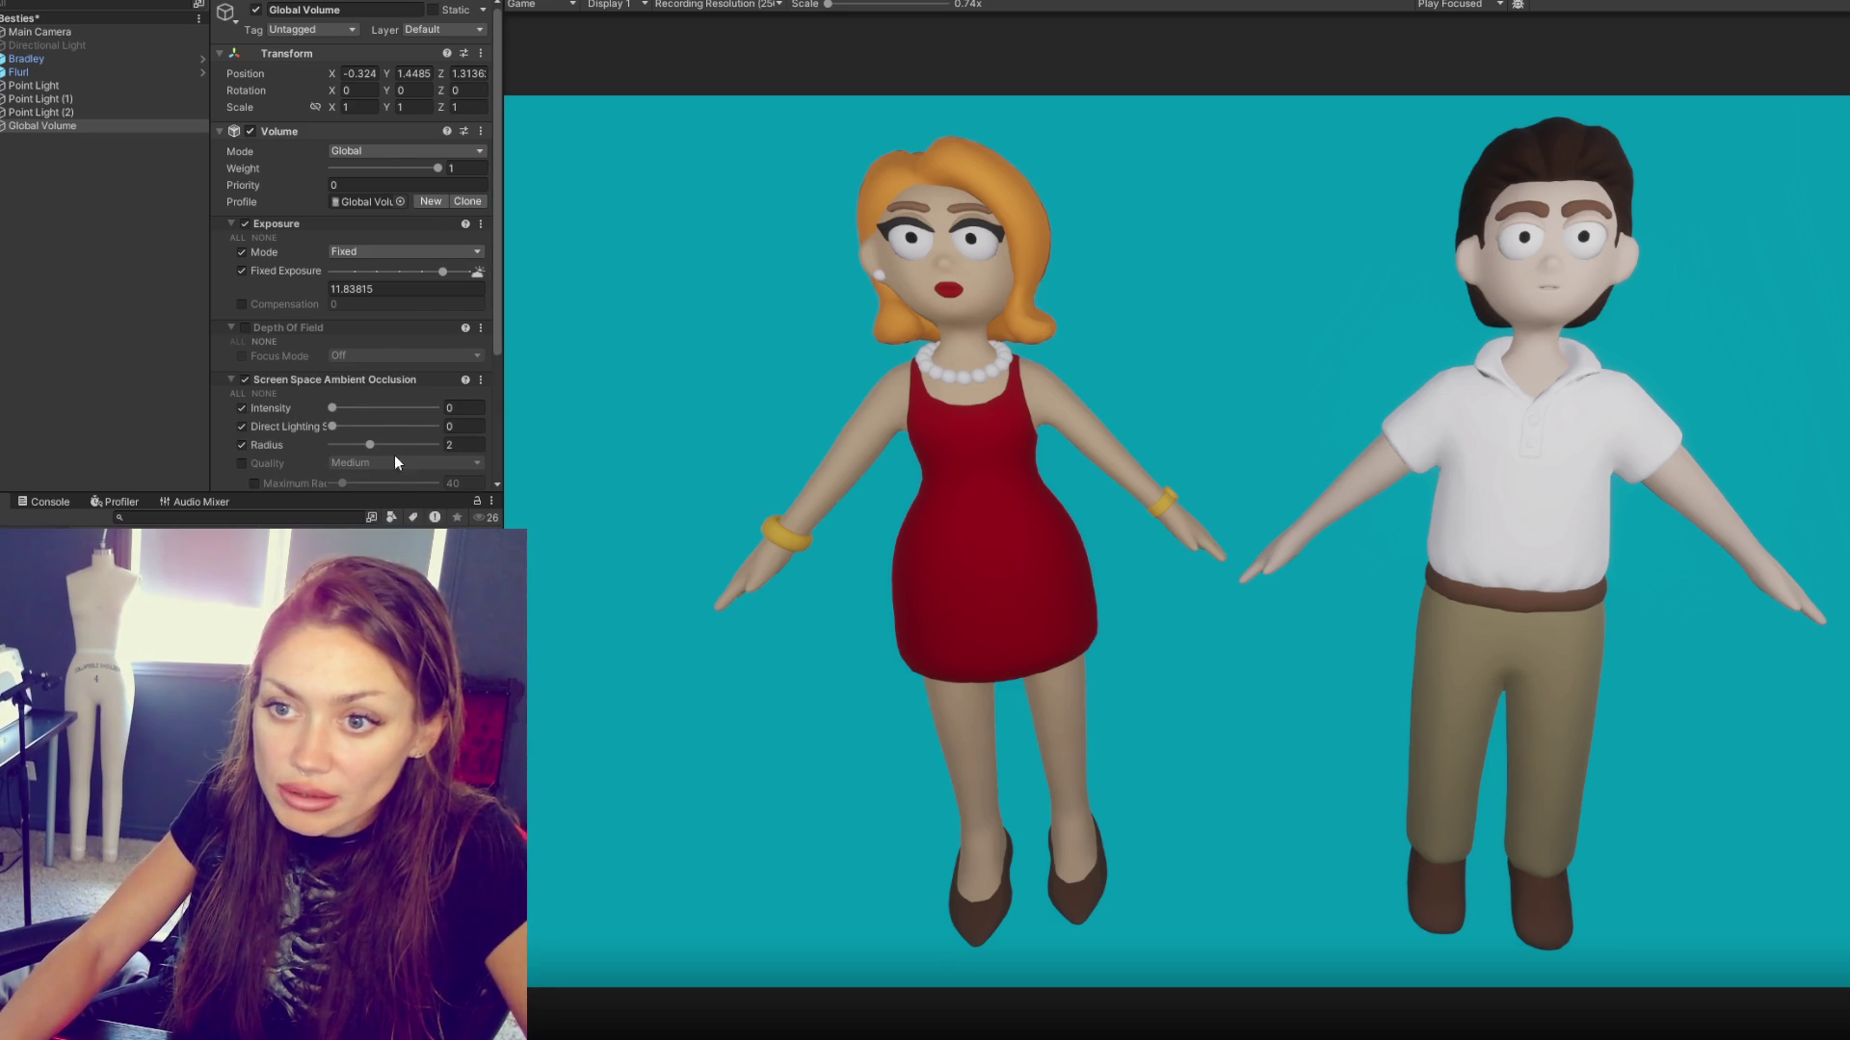
scroll(395, 461, "down", 2)
left_click(241, 417)
left_click(405, 417)
left_click(396, 493)
scroll(304, 250, "up", 2)
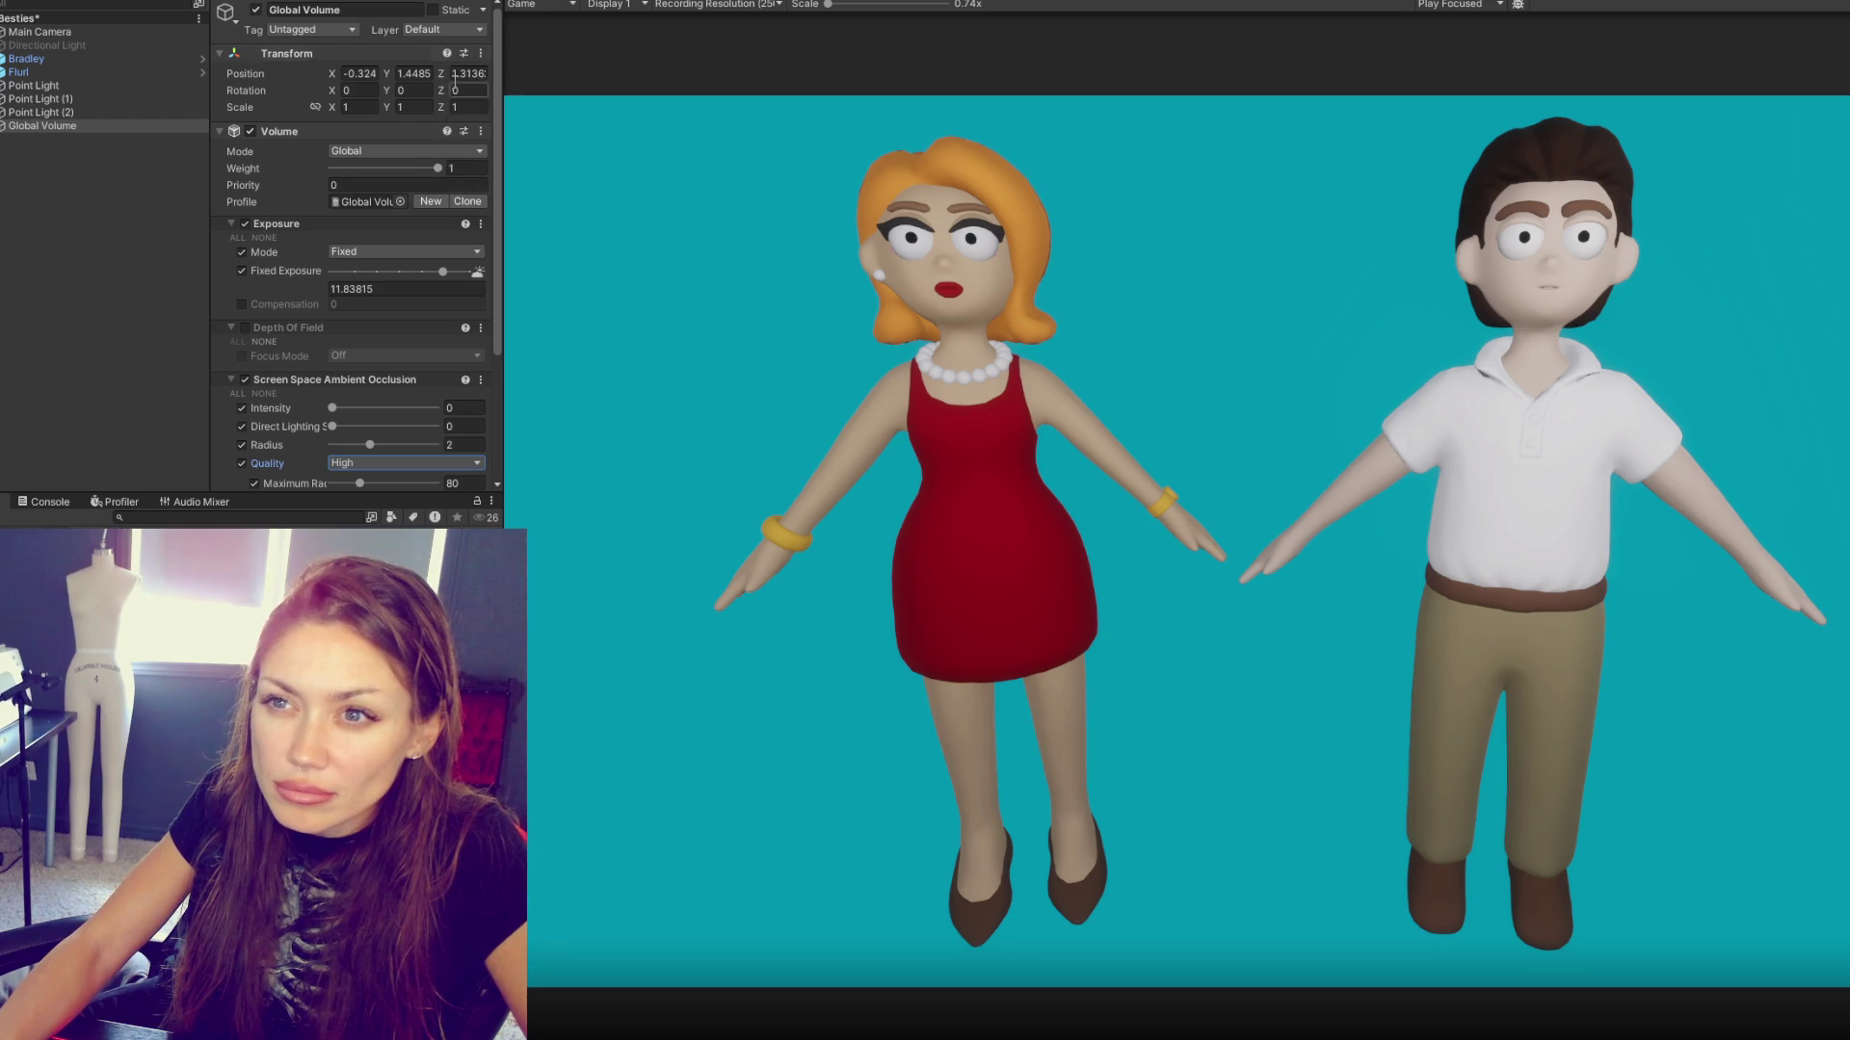
- Set ambient occlusion intensity 2.08, direct lighting strength 0.715 and radius 0.34
left_click(257, 11)
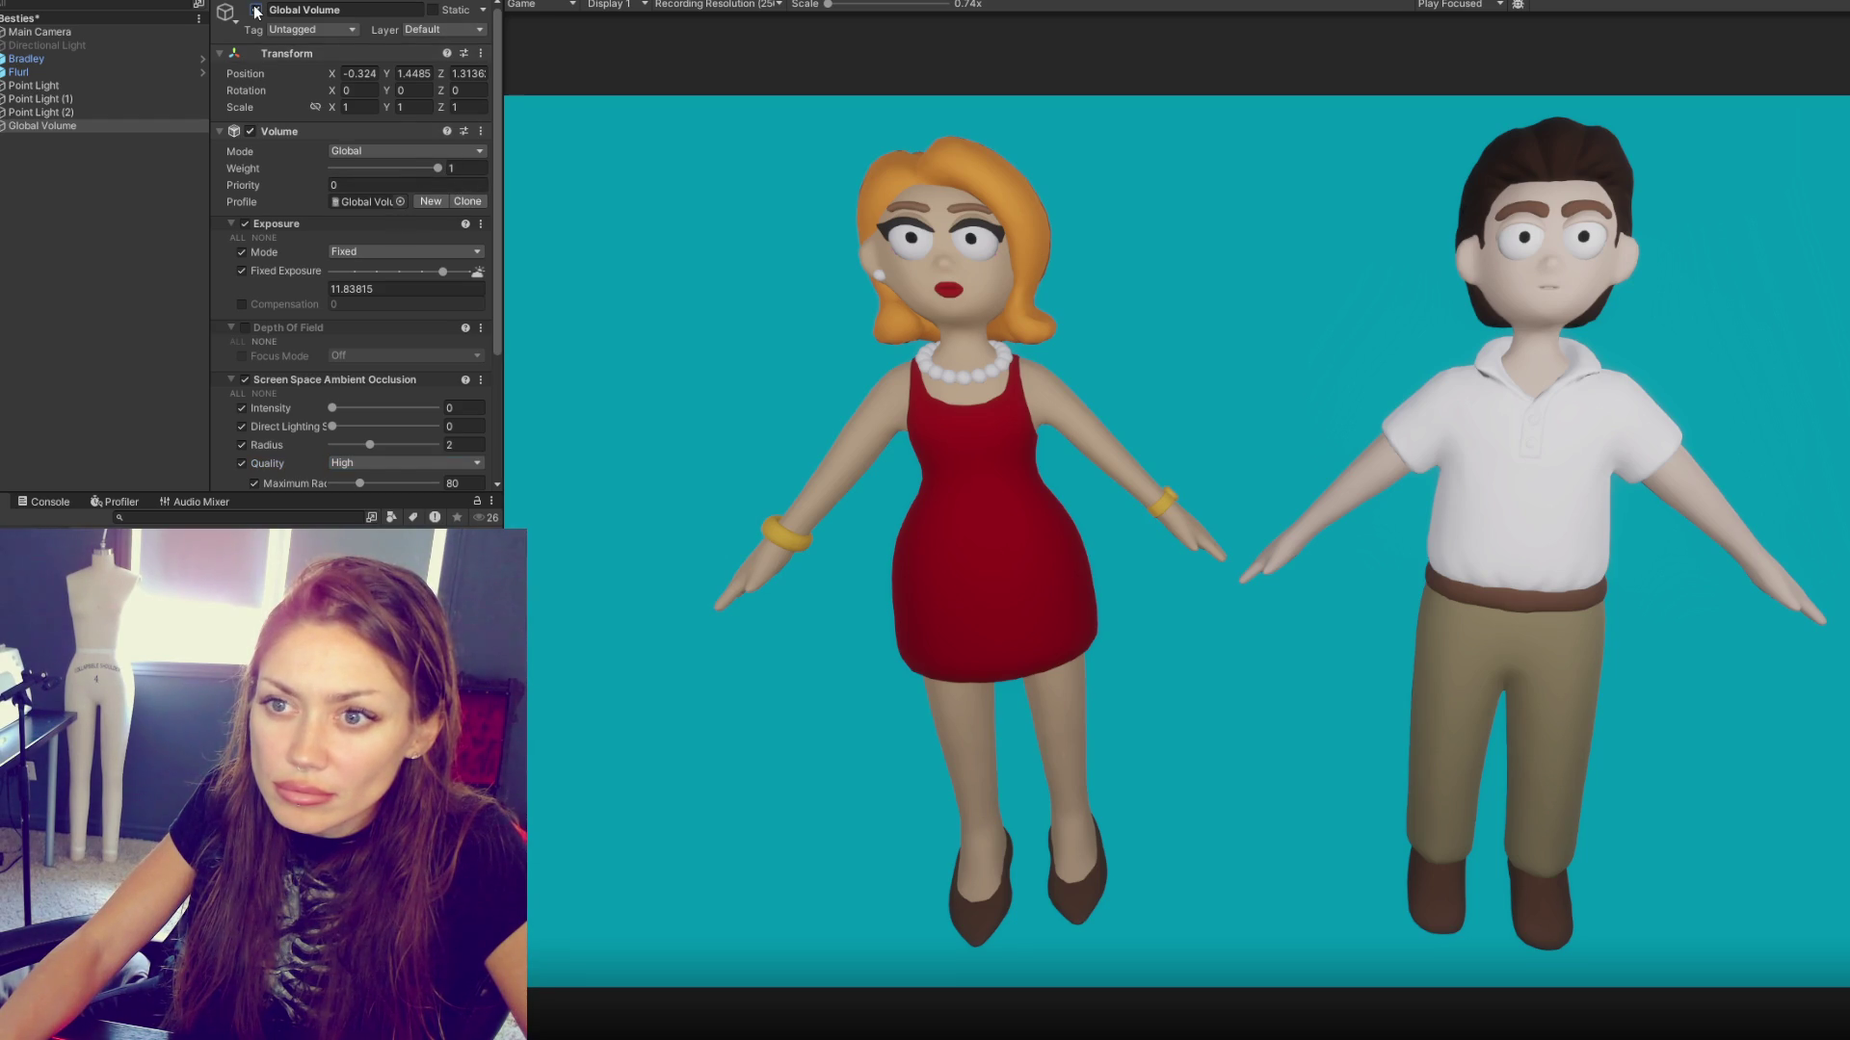
scroll(332, 363, "down", 3)
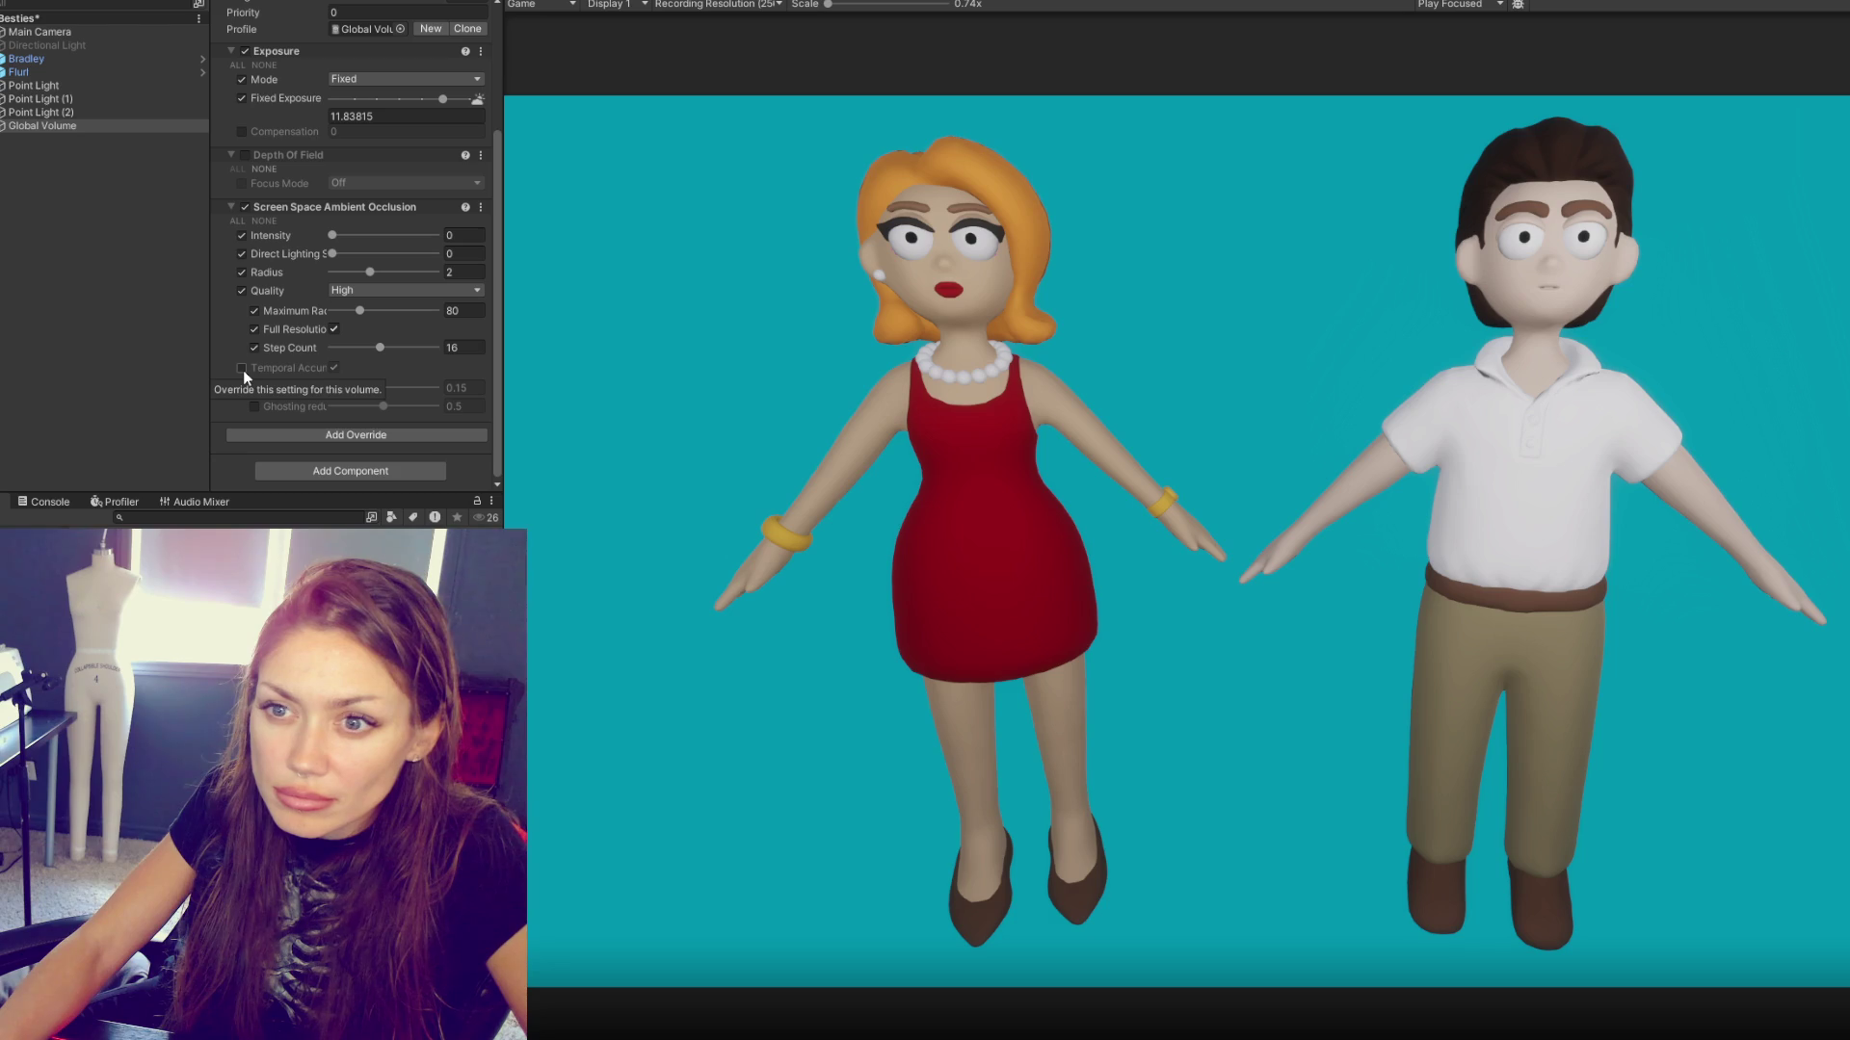
mouse_move(332, 235)
left_mouse_down()
mouse_move(434, 235)
mouse_move(347, 272)
left_mouse_up()
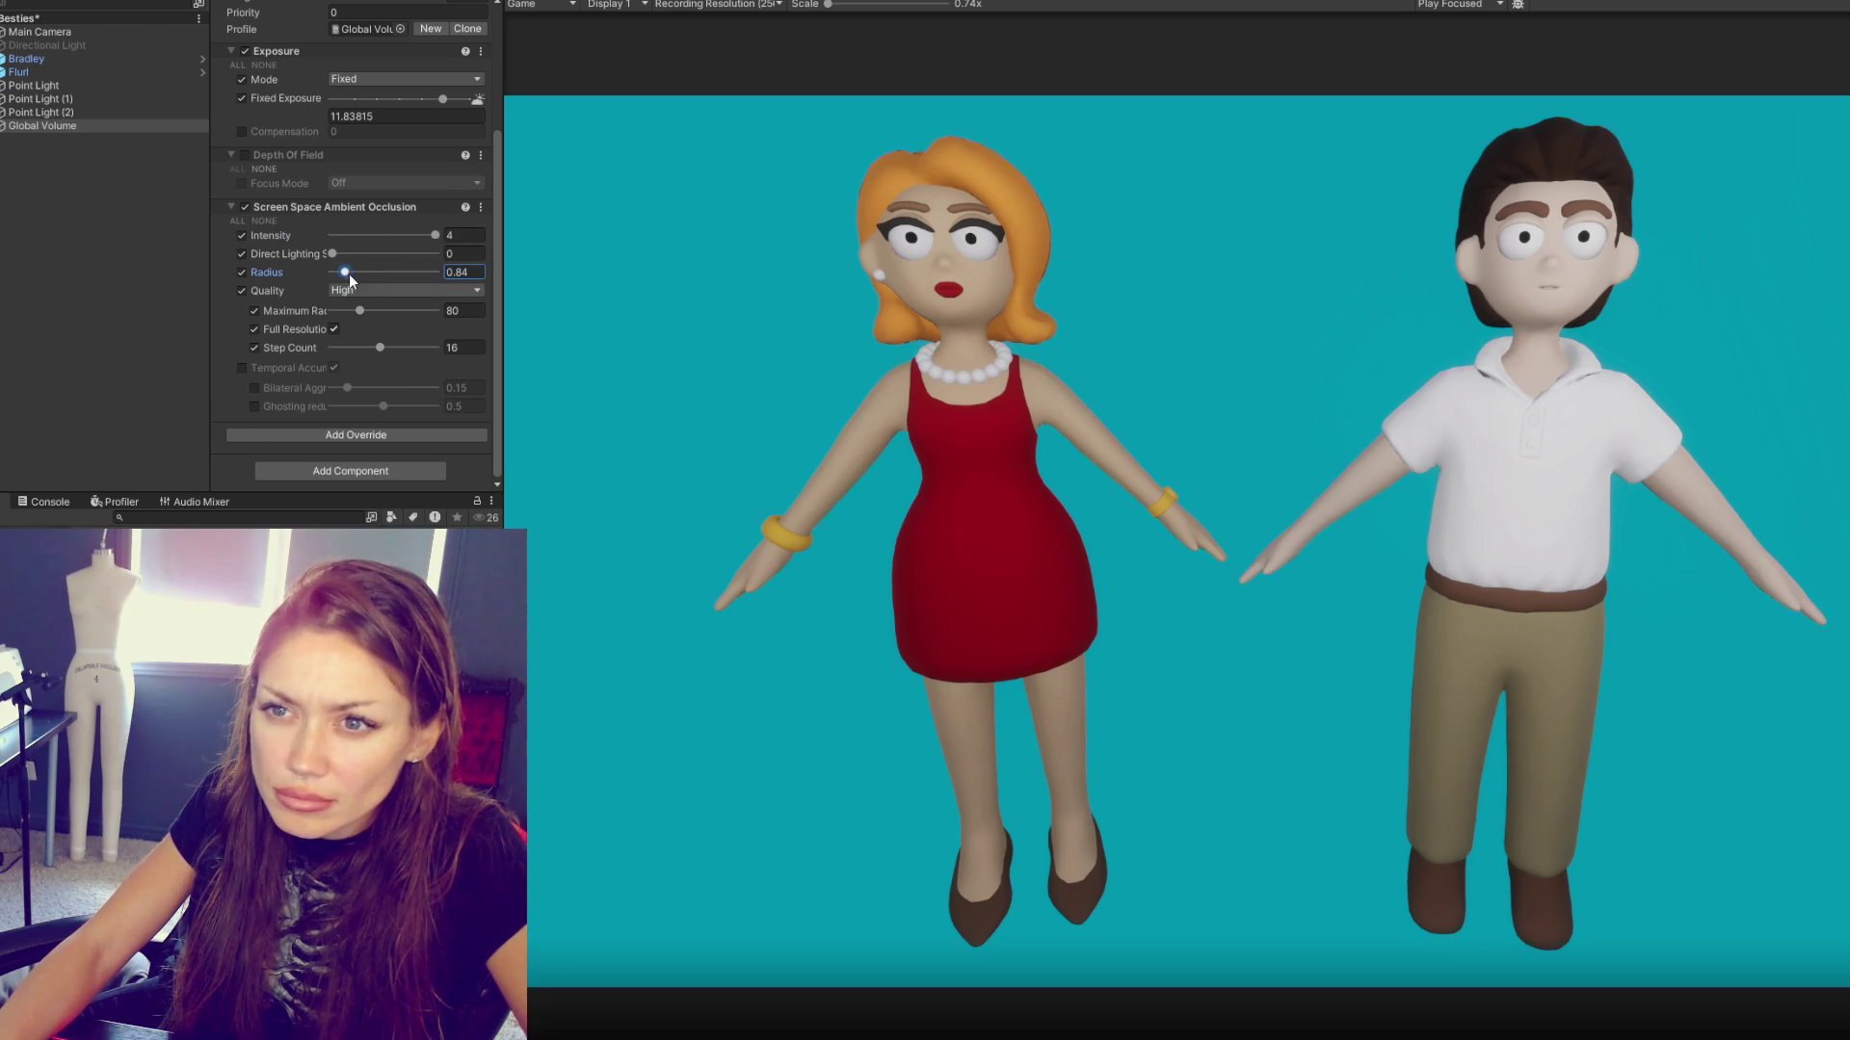
scroll(385, 285, "up", 3)
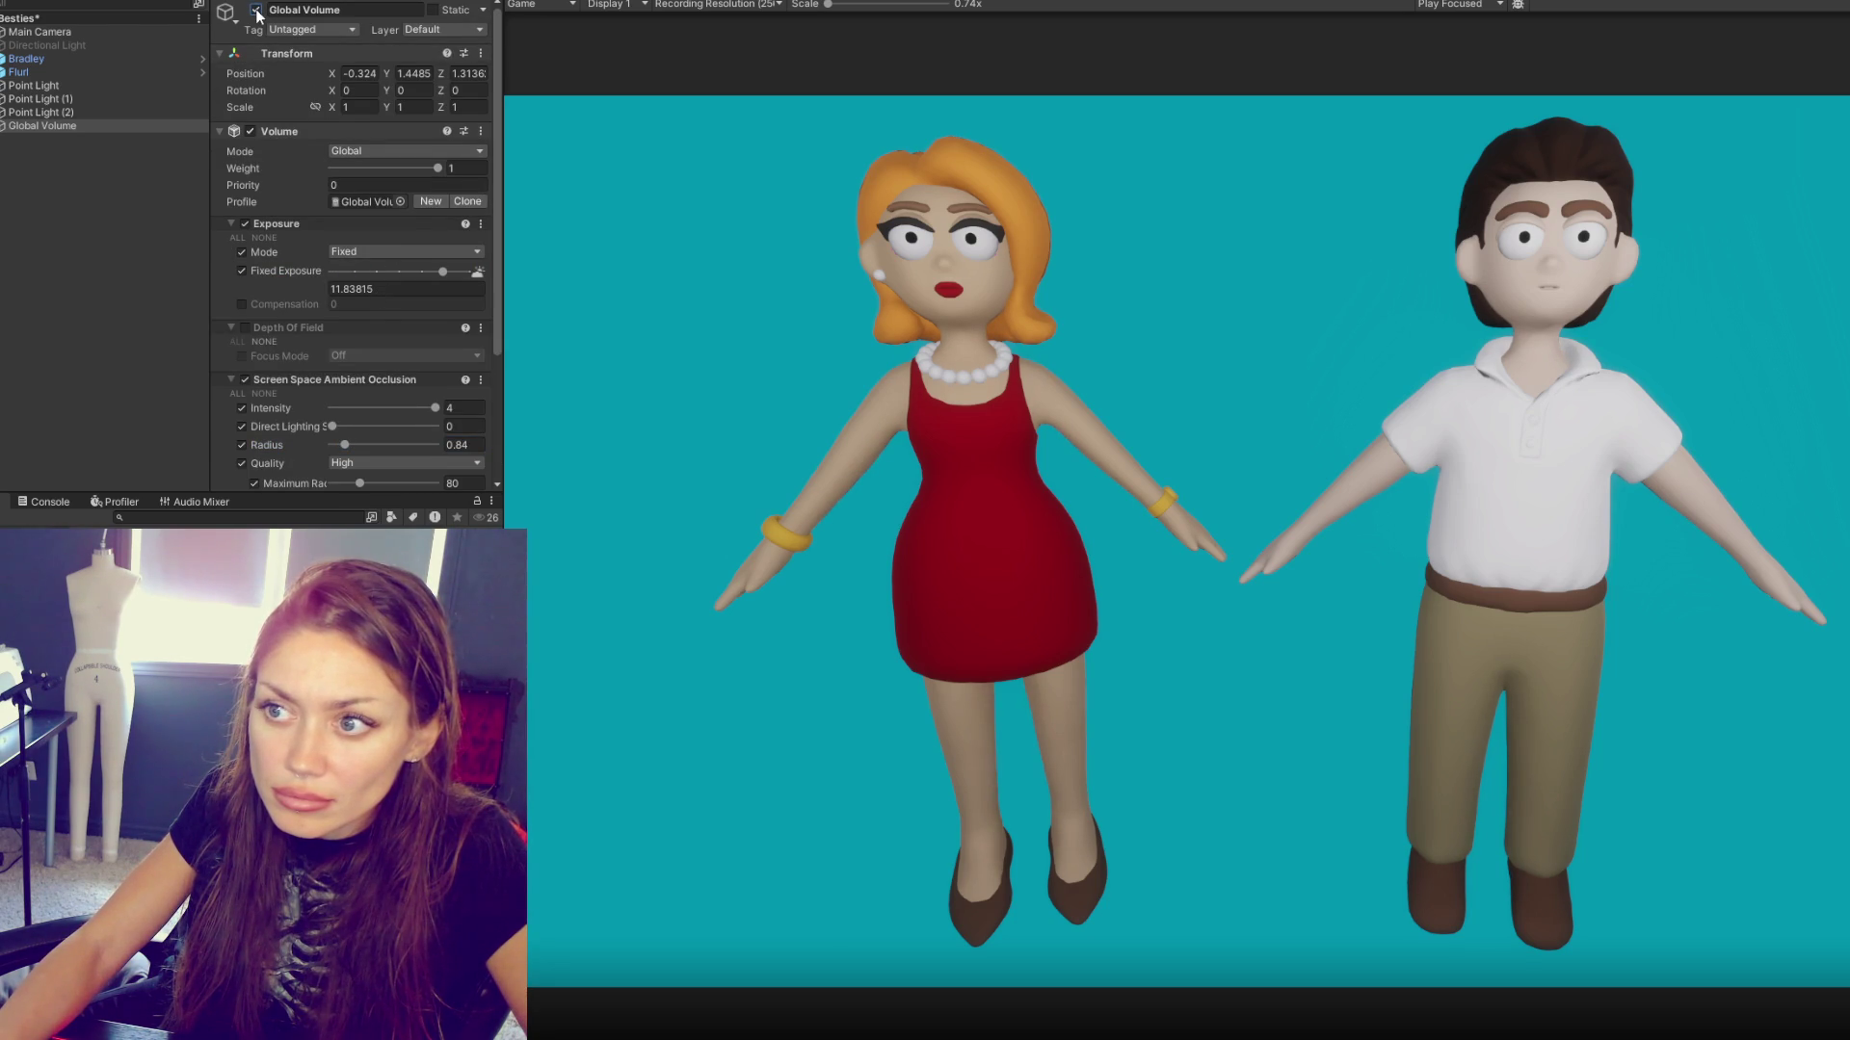
scroll(281, 171, "down", 3)
mouse_move(349, 252)
left_mouse_down()
mouse_move(435, 254)
mouse_move(318, 271)
mouse_move(433, 235)
mouse_move(413, 256)
mouse_move(379, 241)
left_mouse_up()
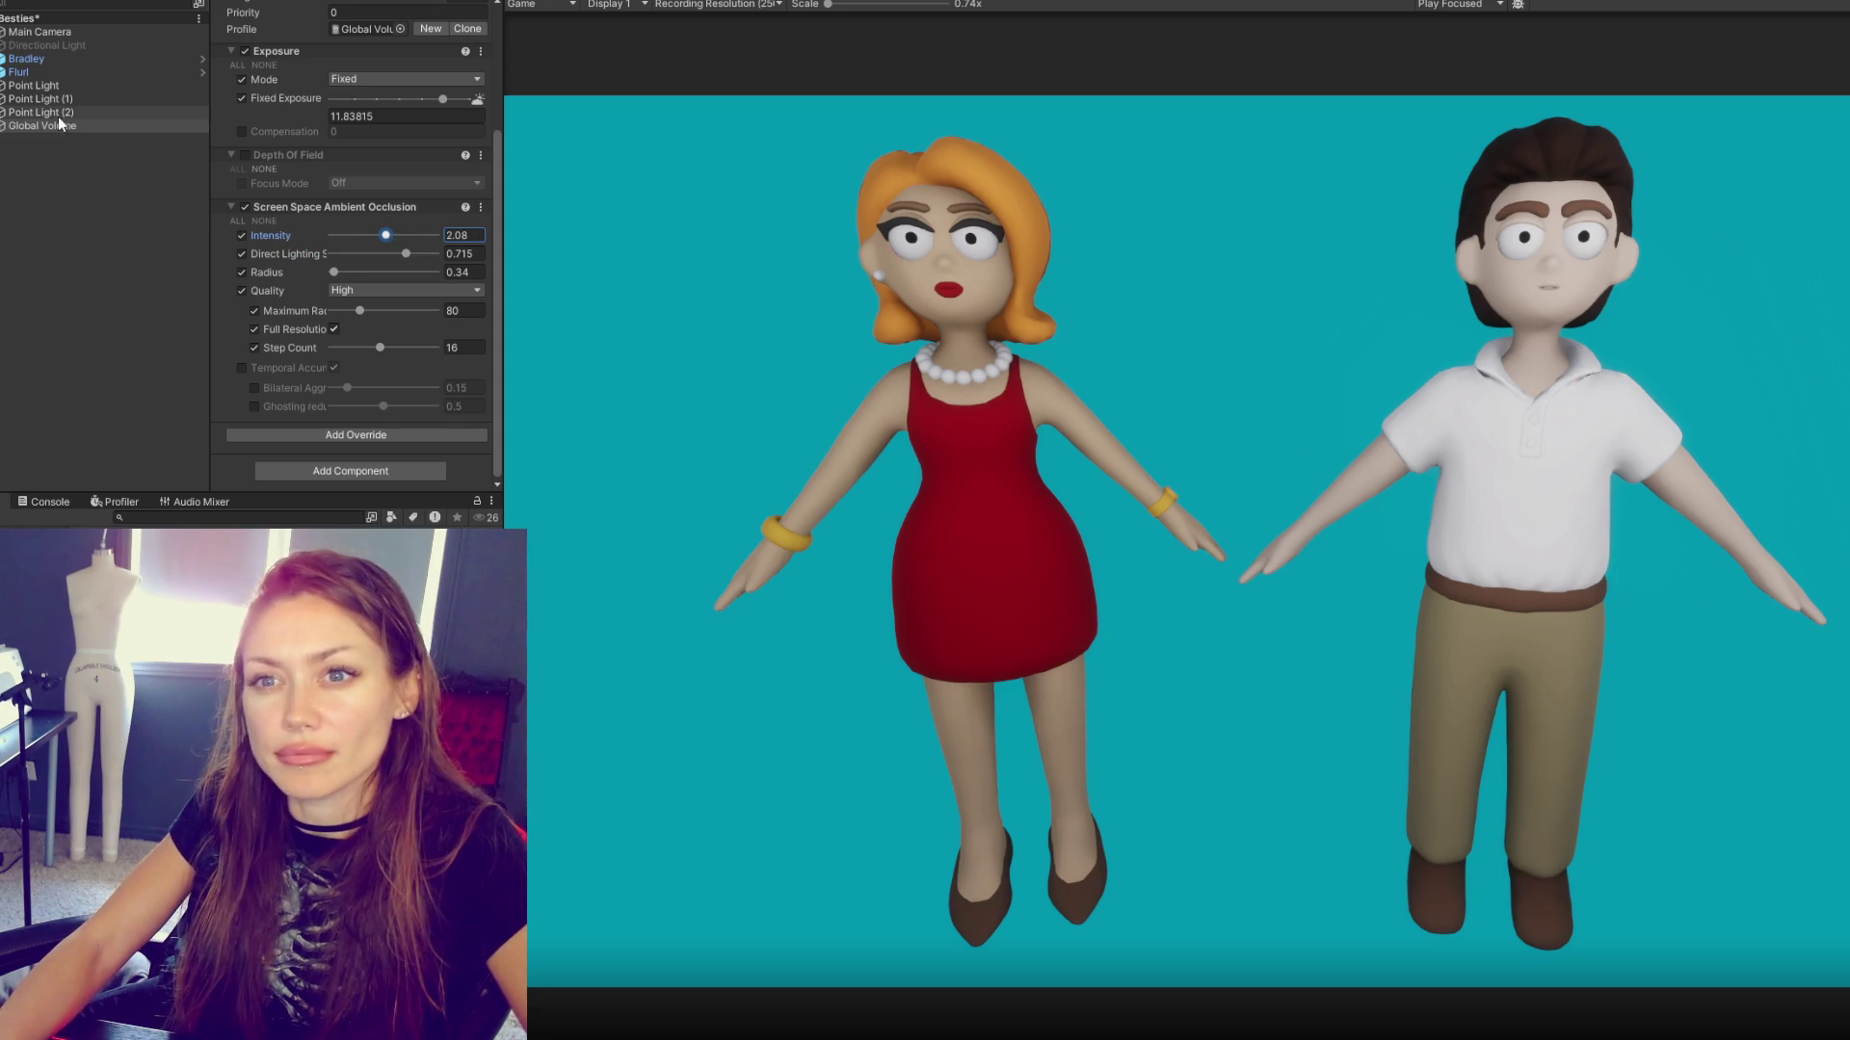
left_click(39, 86)
- Change the Point Light's Shape Radius from 0.025 to 1
key("ctrl+1")
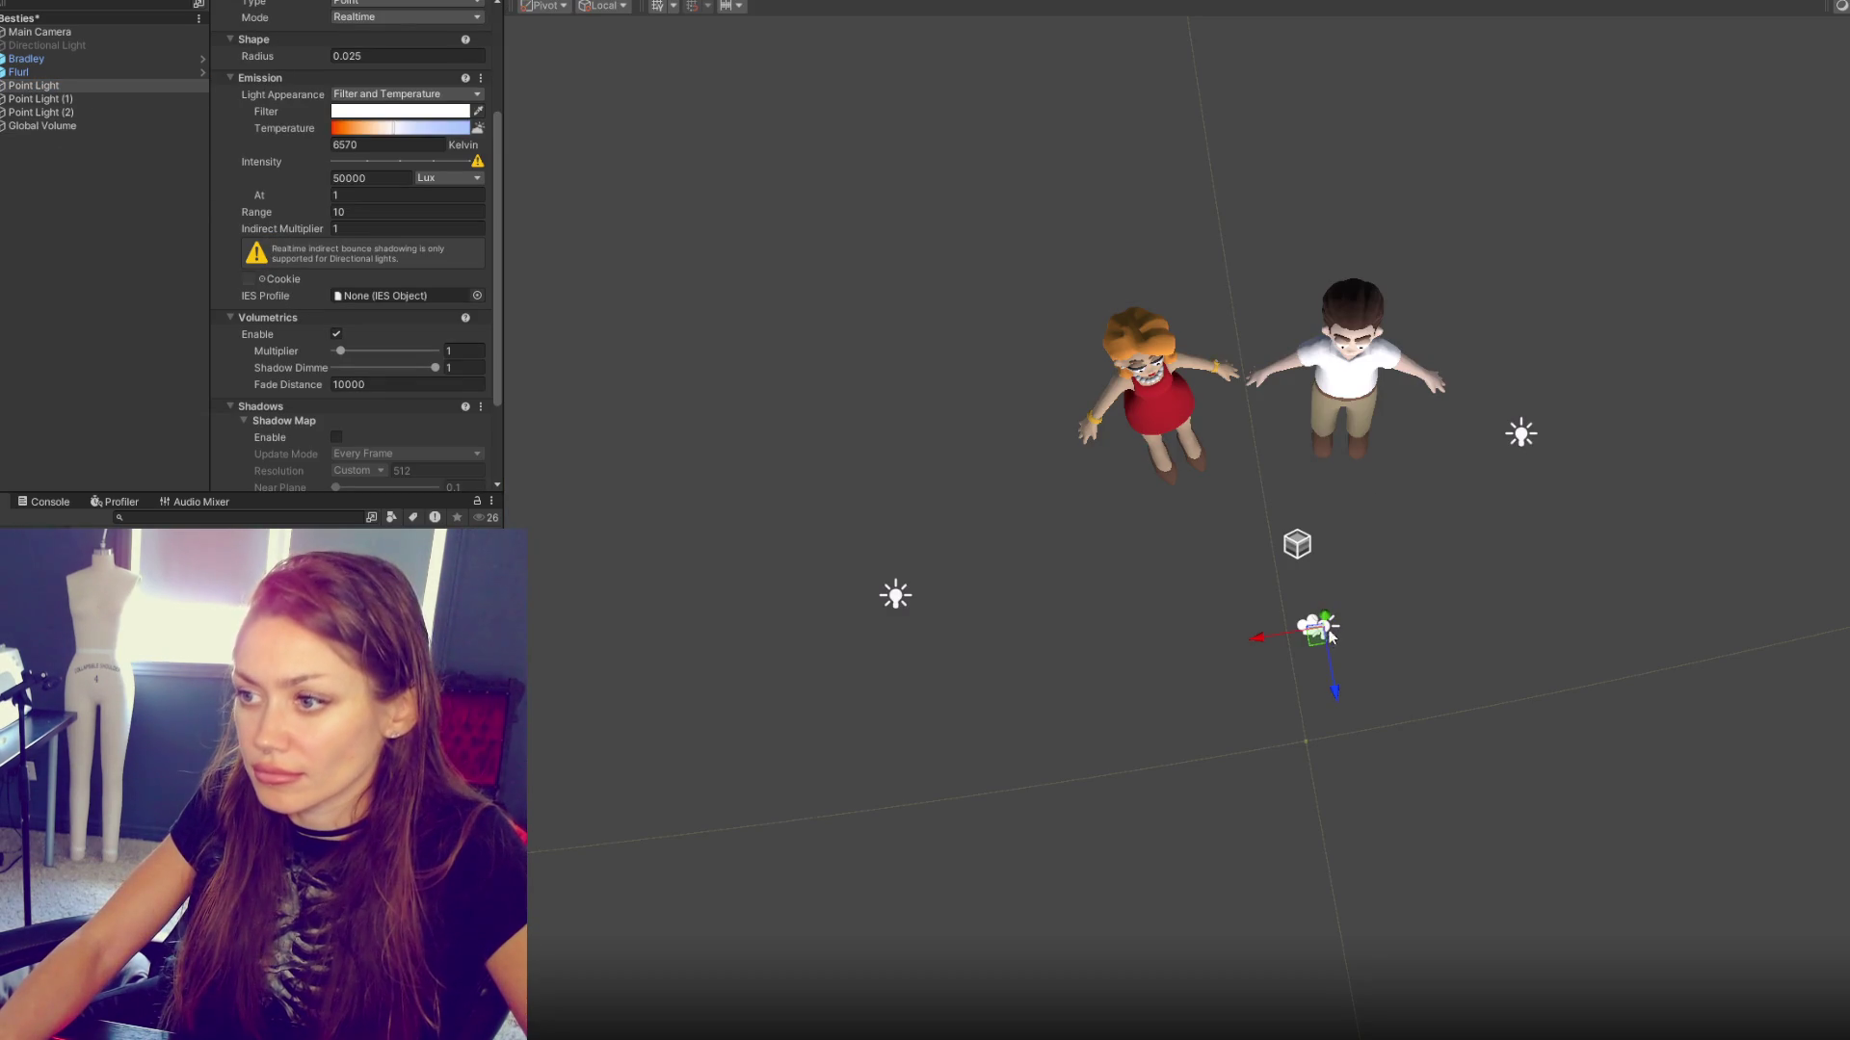
mouse_move(1335, 693)
left_mouse_down()
mouse_move(1394, 935)
mouse_move(1340, 698)
left_mouse_up()
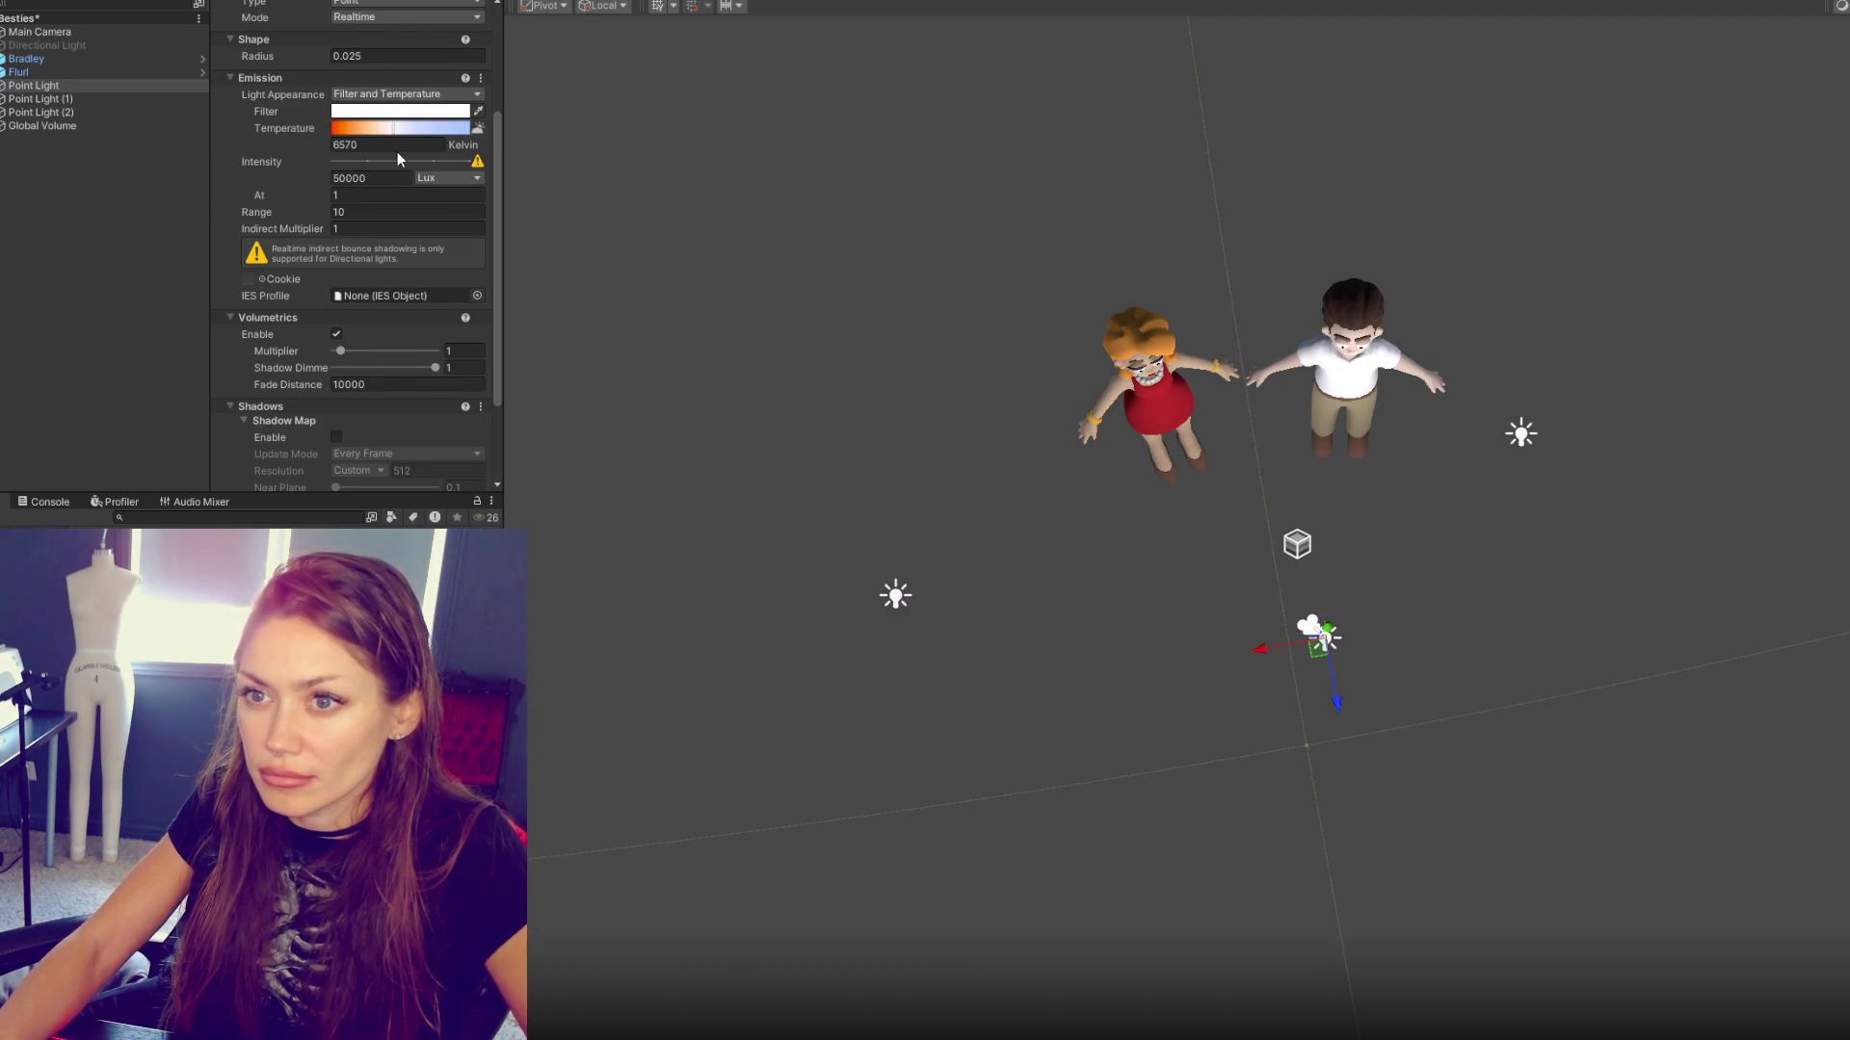
scroll(391, 178, "up", 5)
left_click(393, 190)
type("1")
key("ctrl+2")
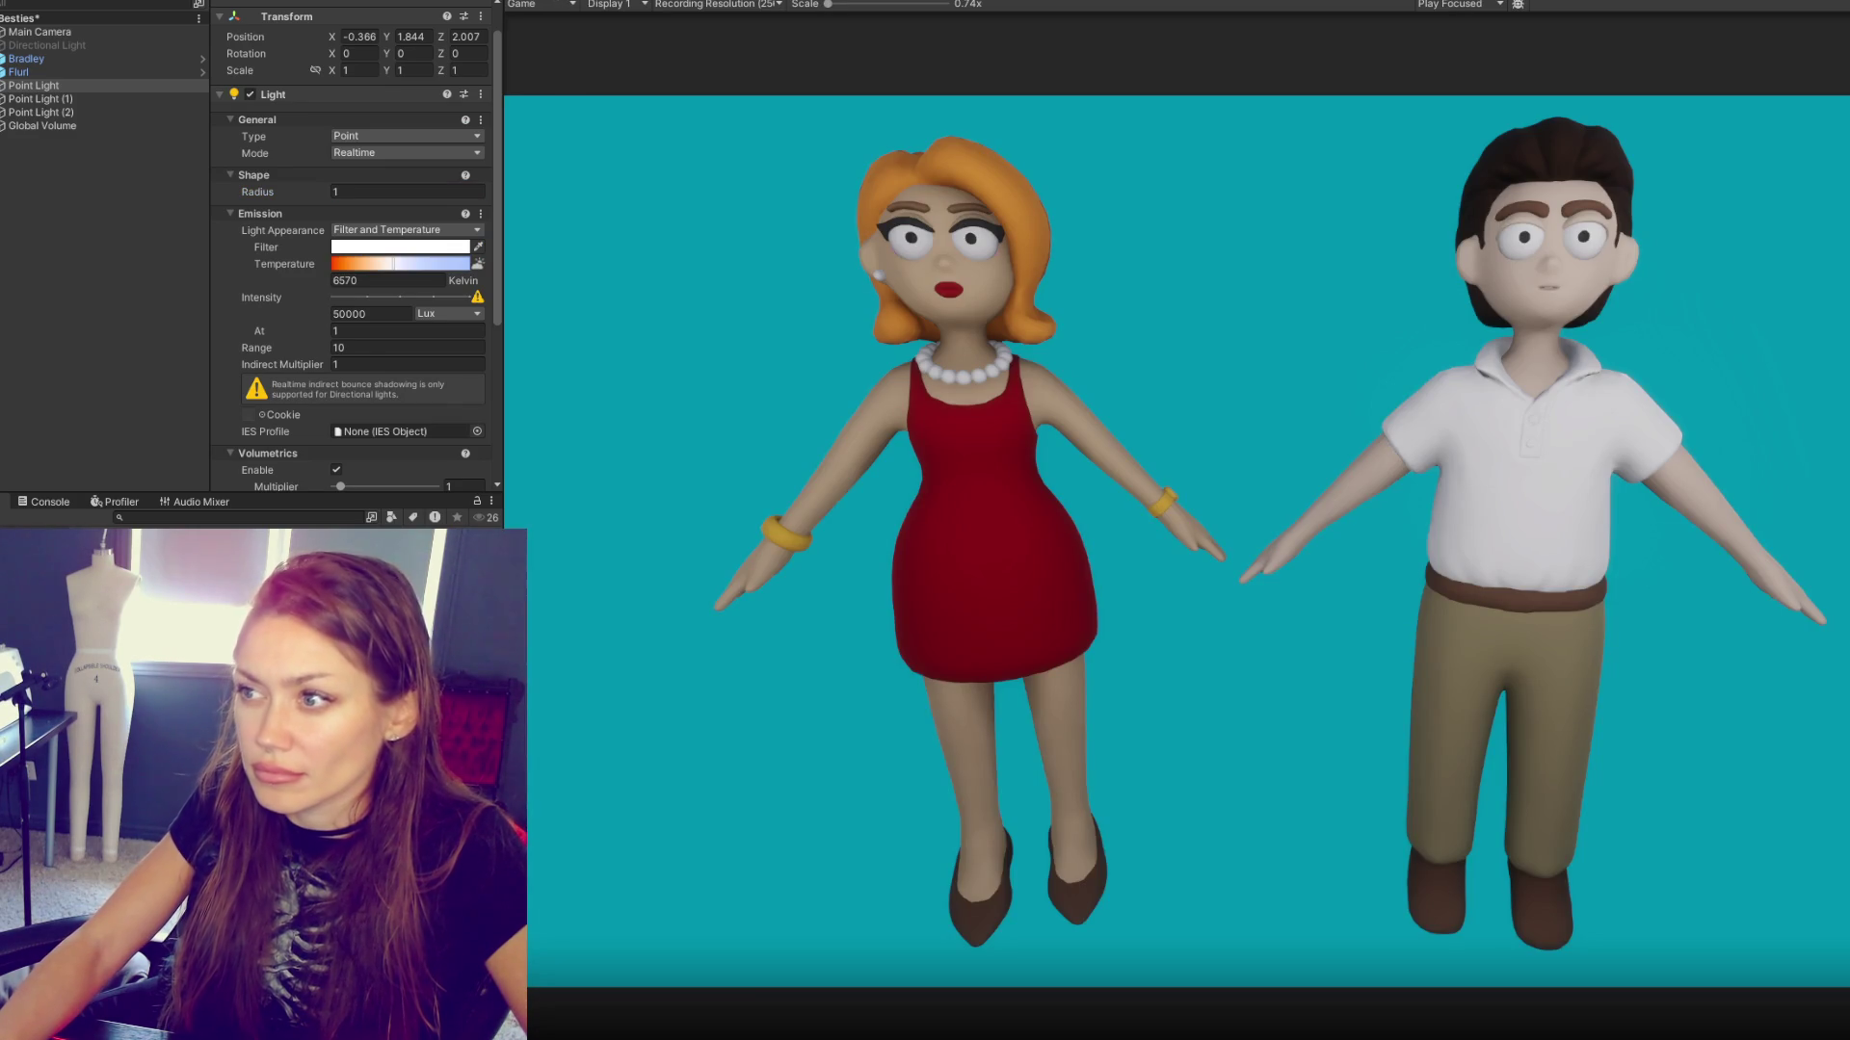
left_click(193, 33)
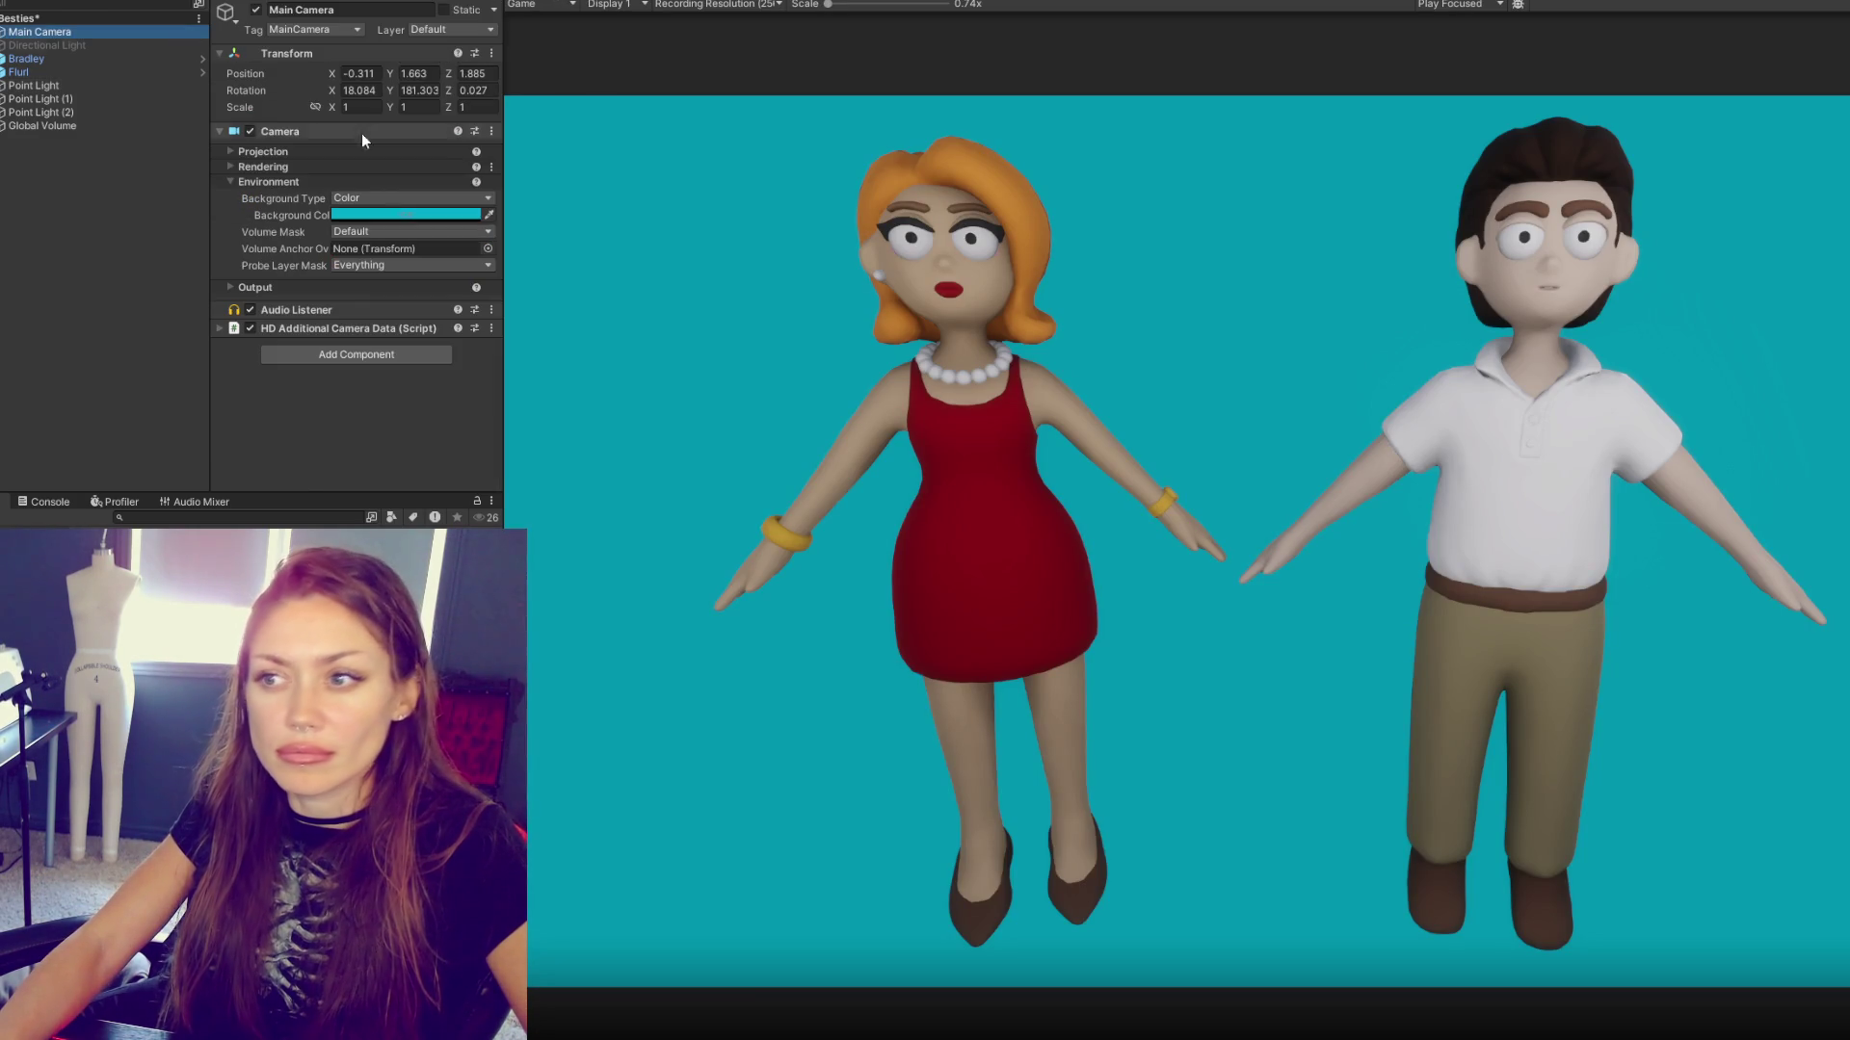
- Pull the Main Camera back and up, then enter Play mode to check framing
key("ctrl+1")
mouse_move(1301, 576)
left_mouse_down()
mouse_move(1406, 692)
mouse_move(1379, 692)
left_mouse_up()
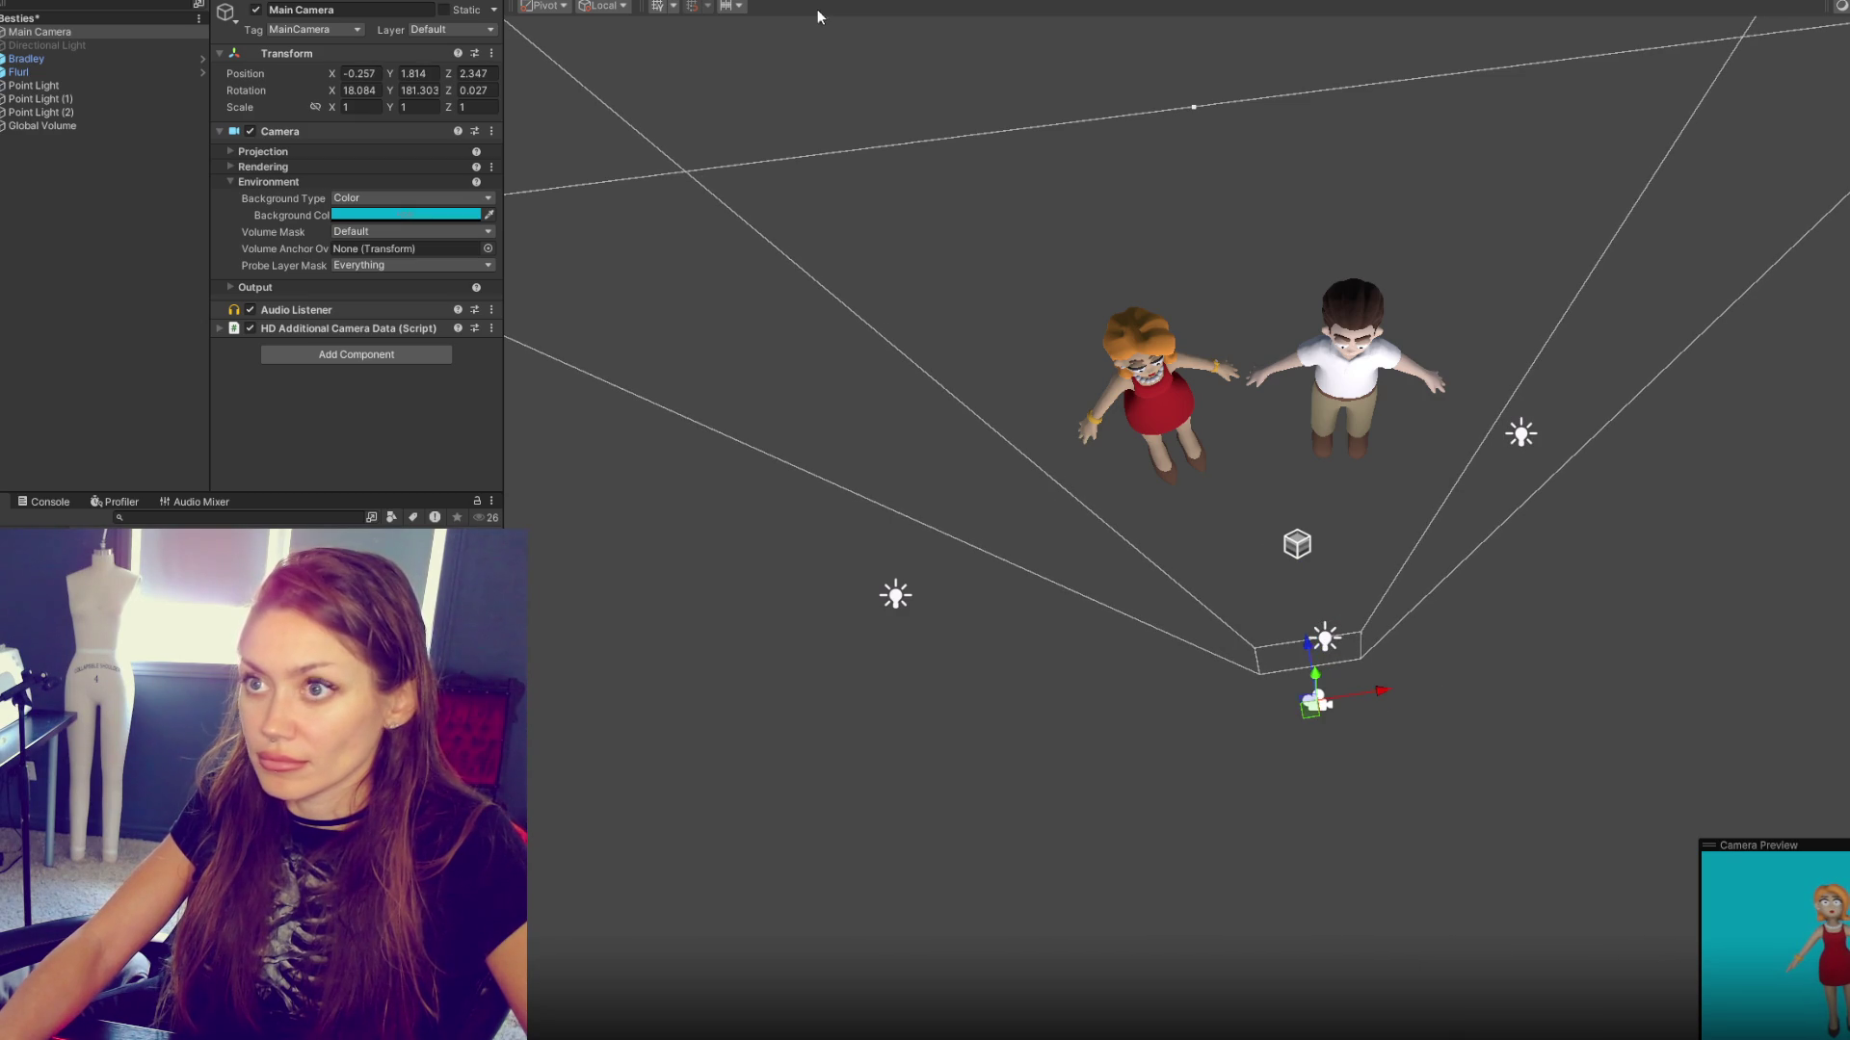
key("ctrl+2")
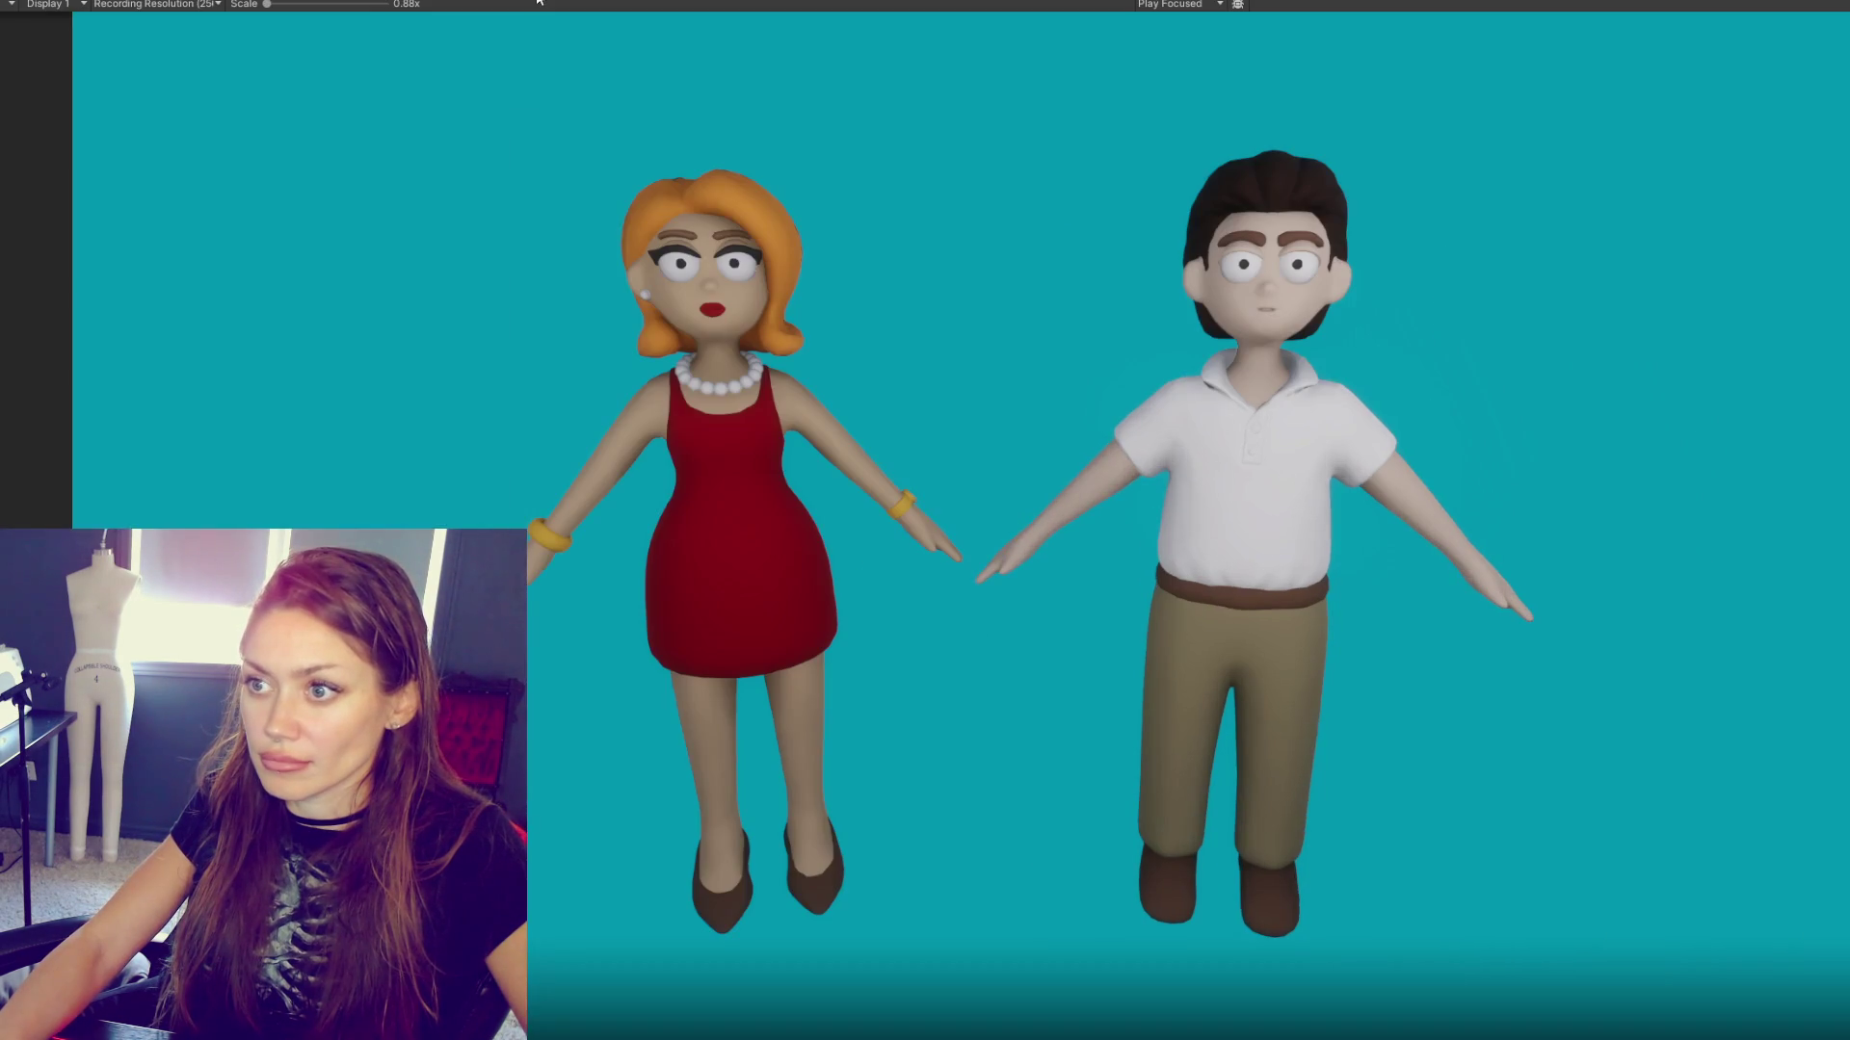
- Screenshot the running Game view and stop Play mode
key("Print")
left_click_drag(363, 67, 1614, 995)
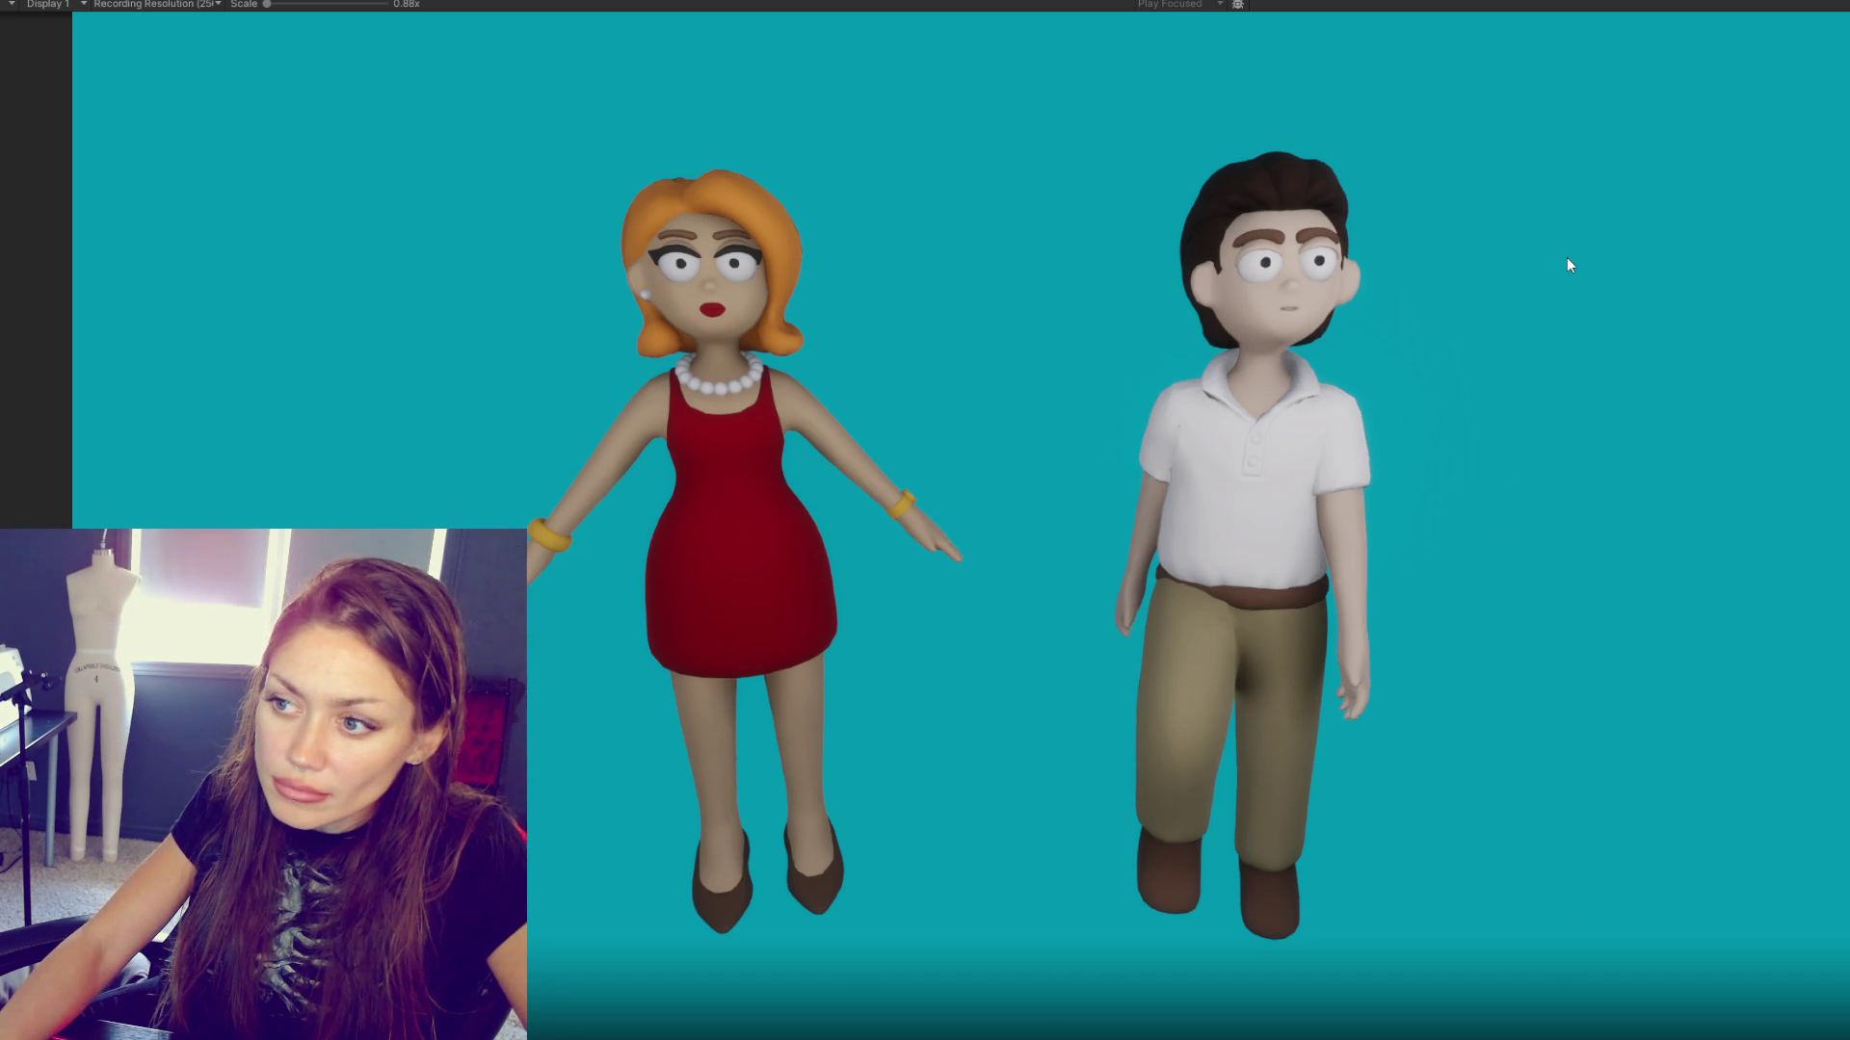
key("ctrl+p")
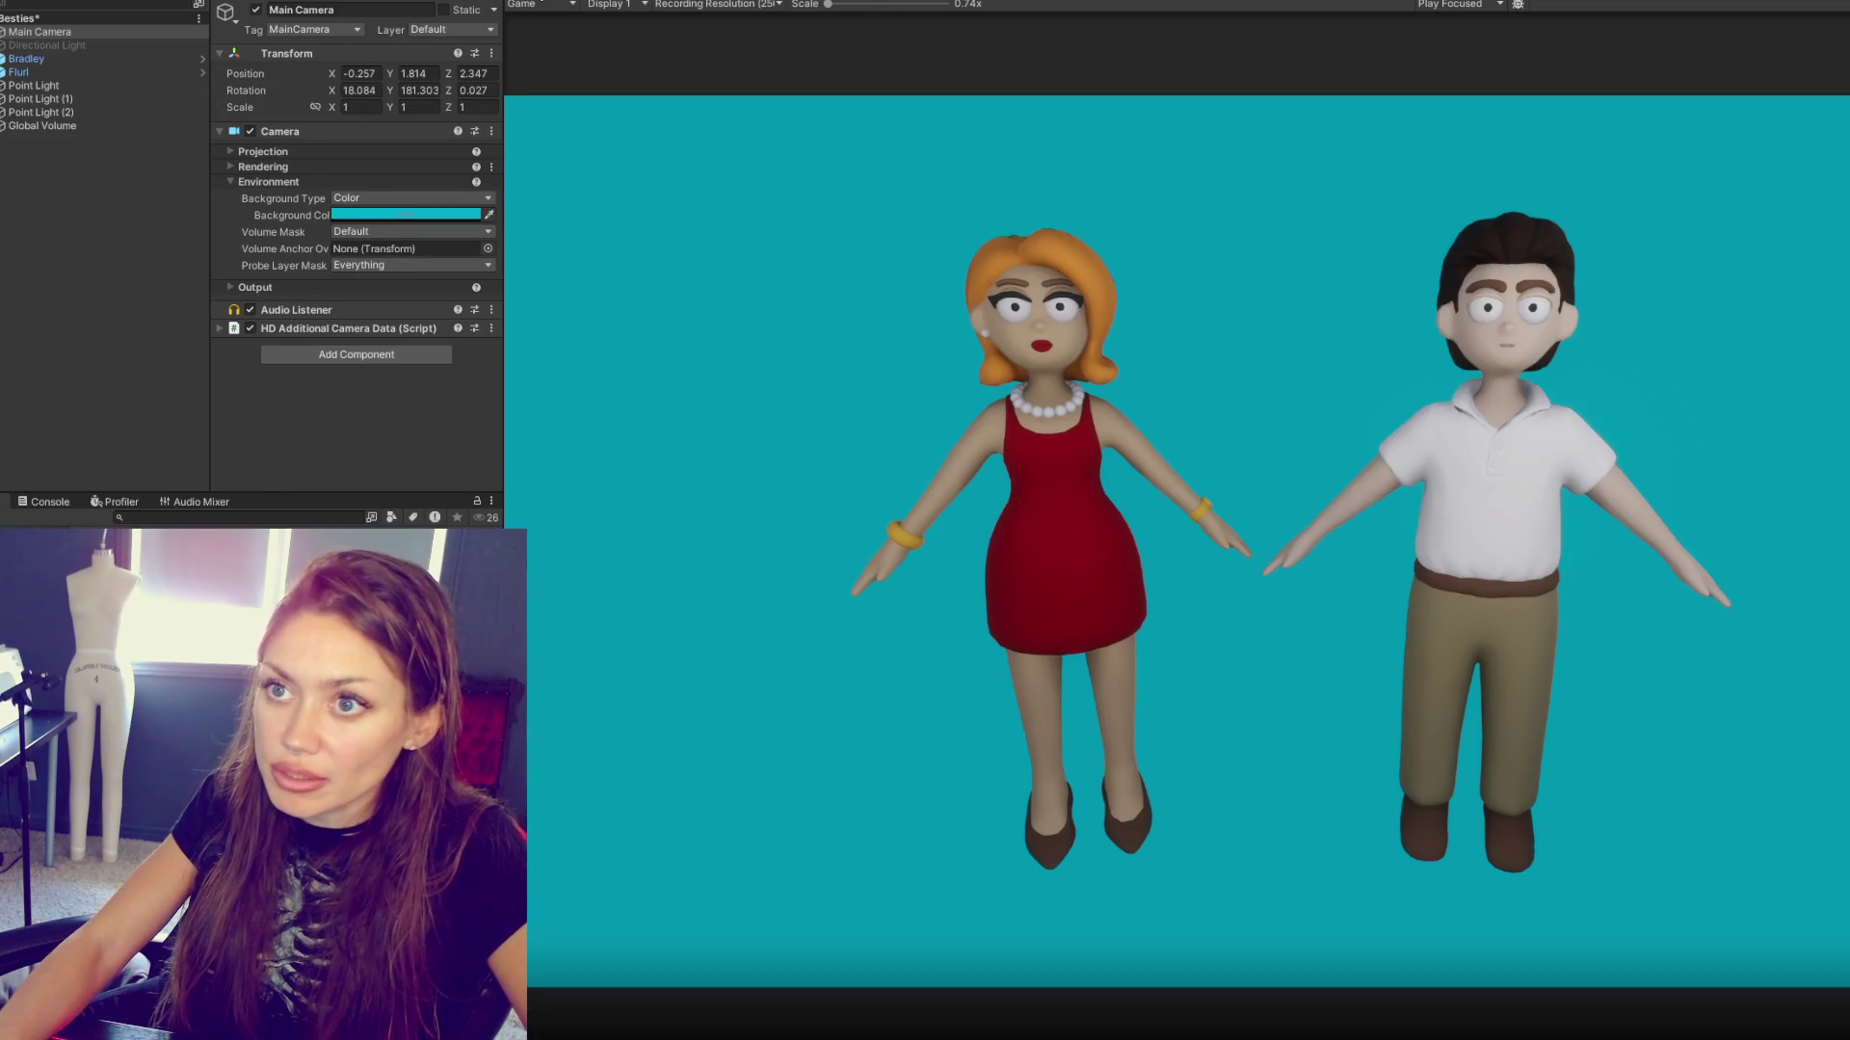
left_click(19, 72)
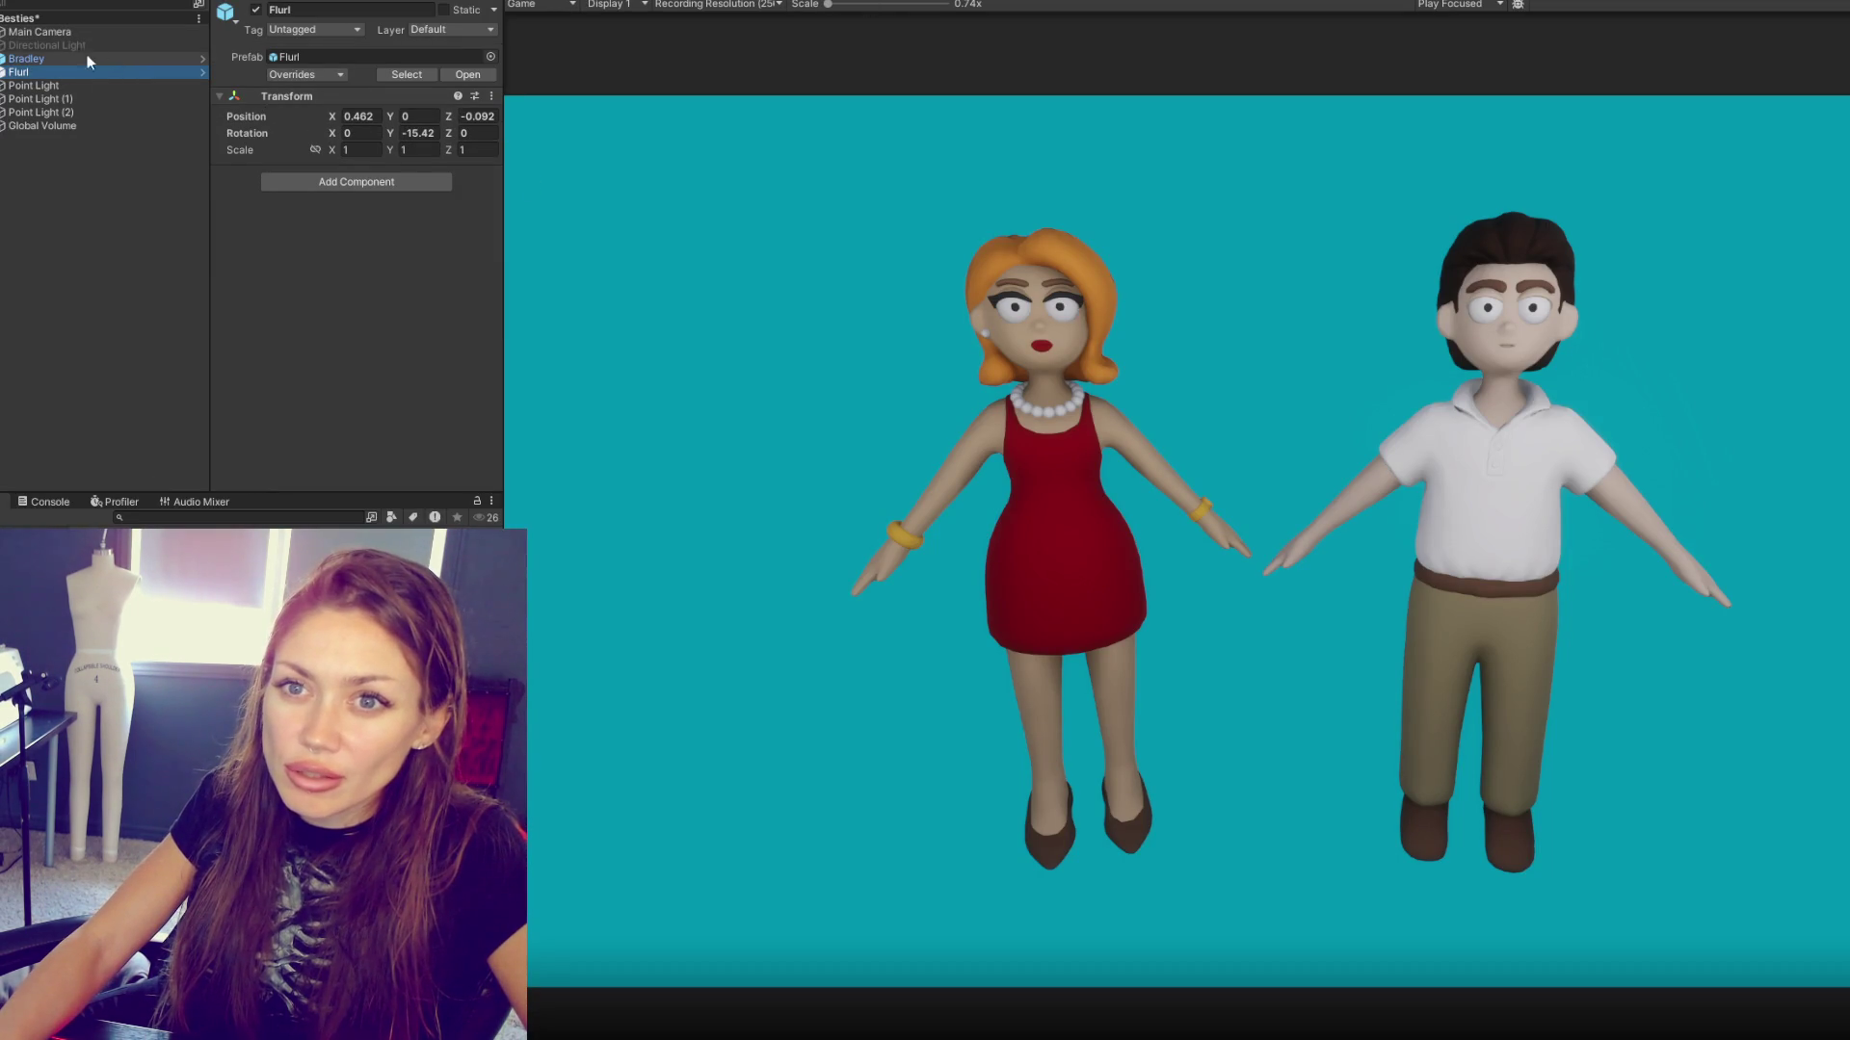
- Select Bradley, run the scene in Play mode, then select Point Light (1)
left_click(26, 59)
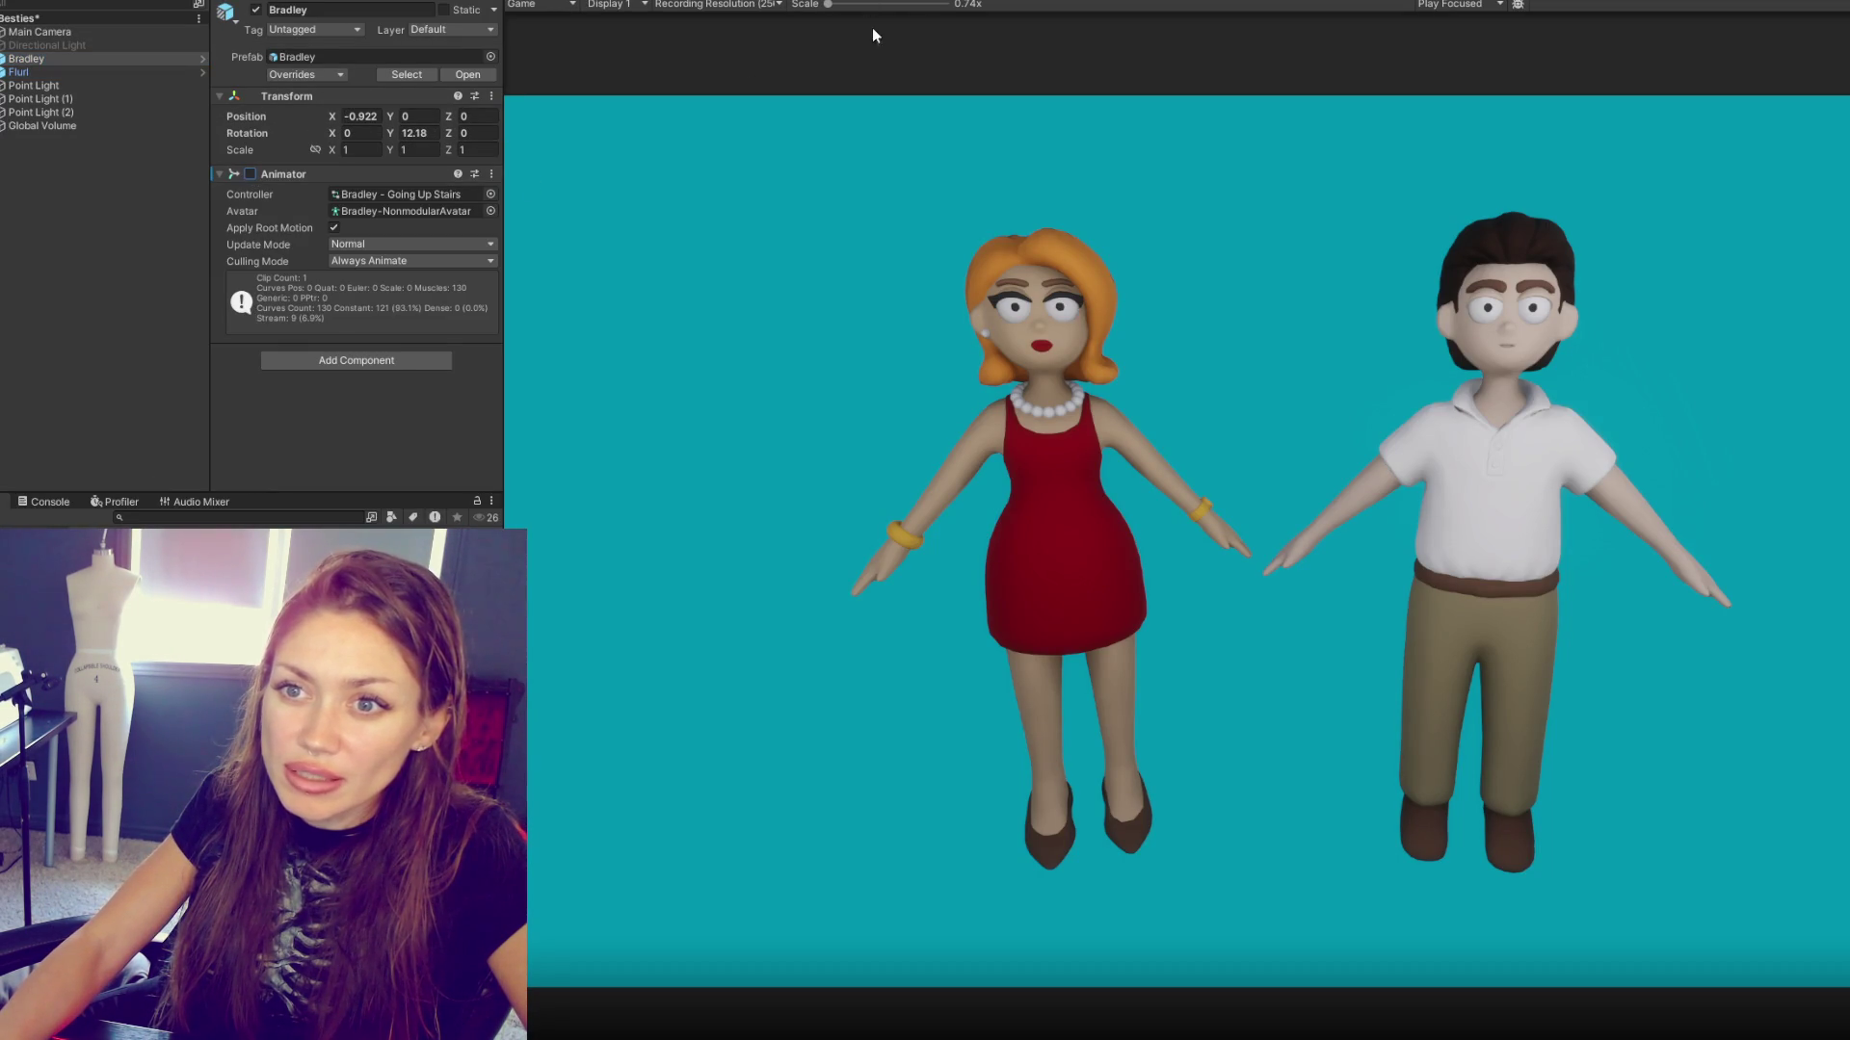
key("ctrl+p")
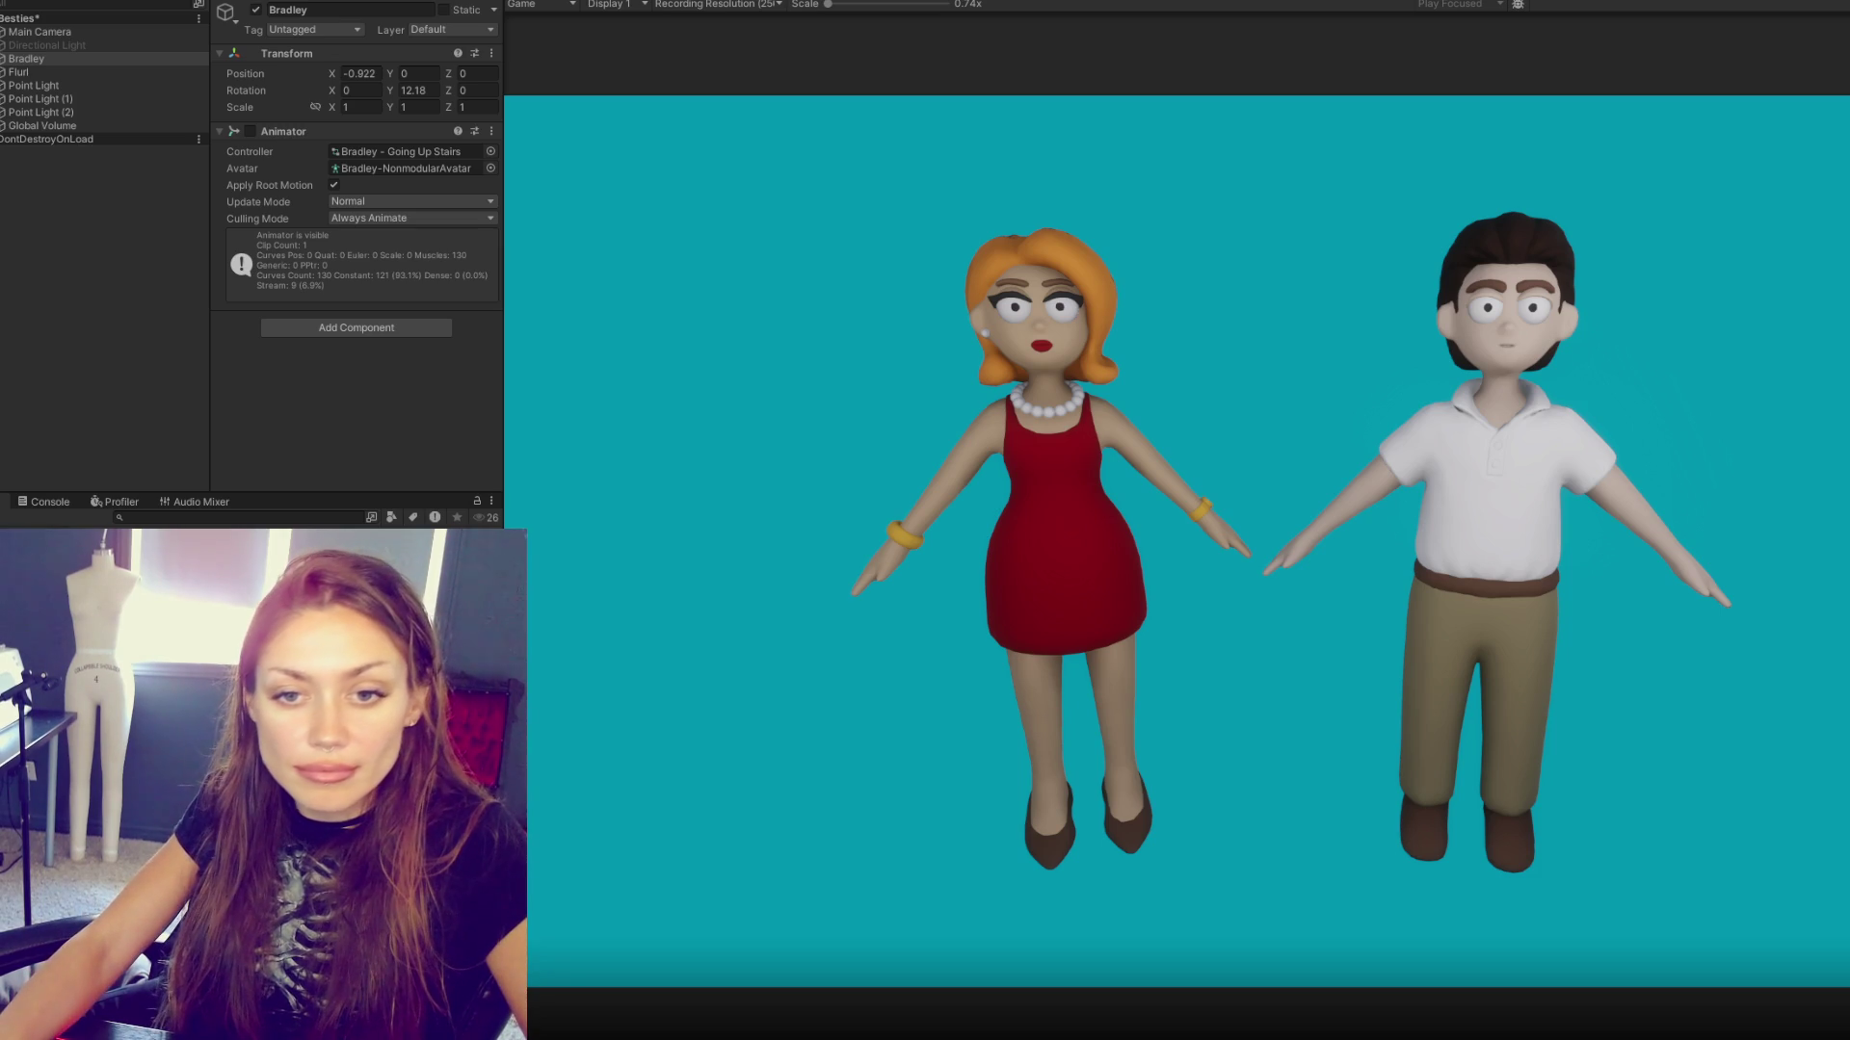
key("Escape")
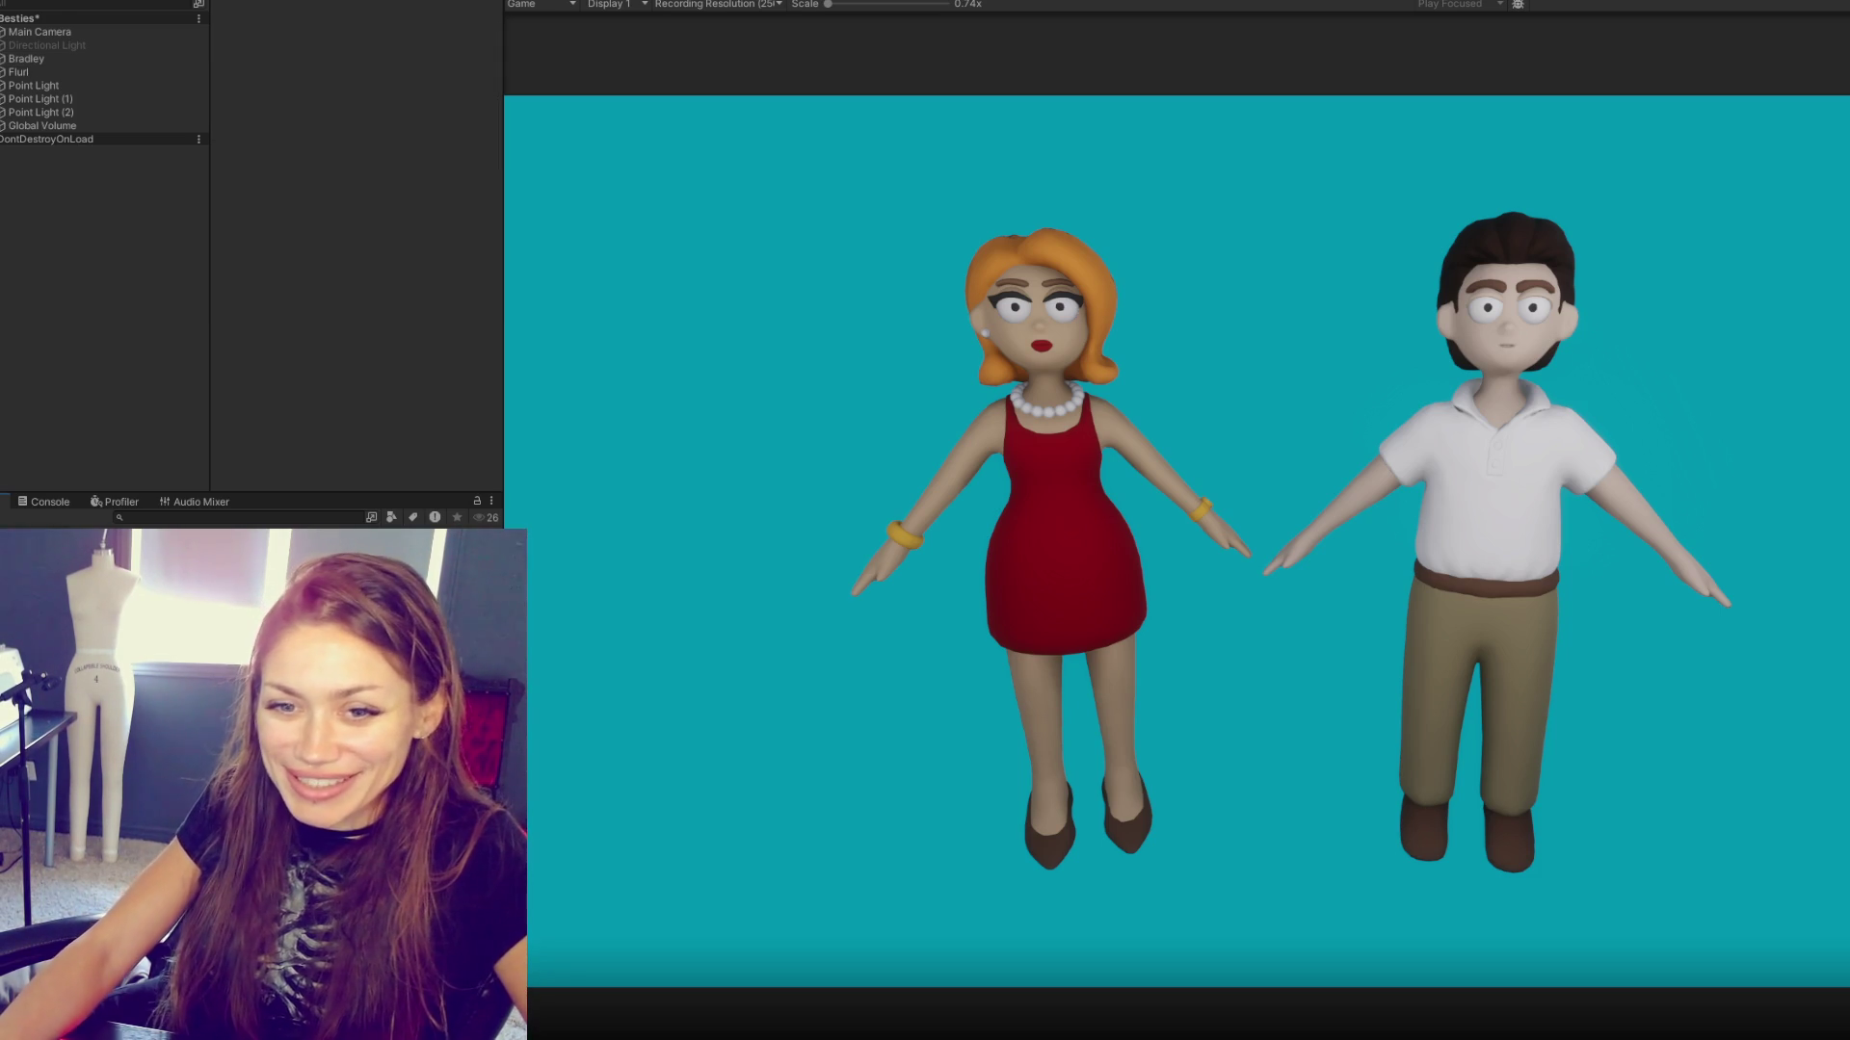
left_click(83, 99)
scroll(421, 279, "down", 3)
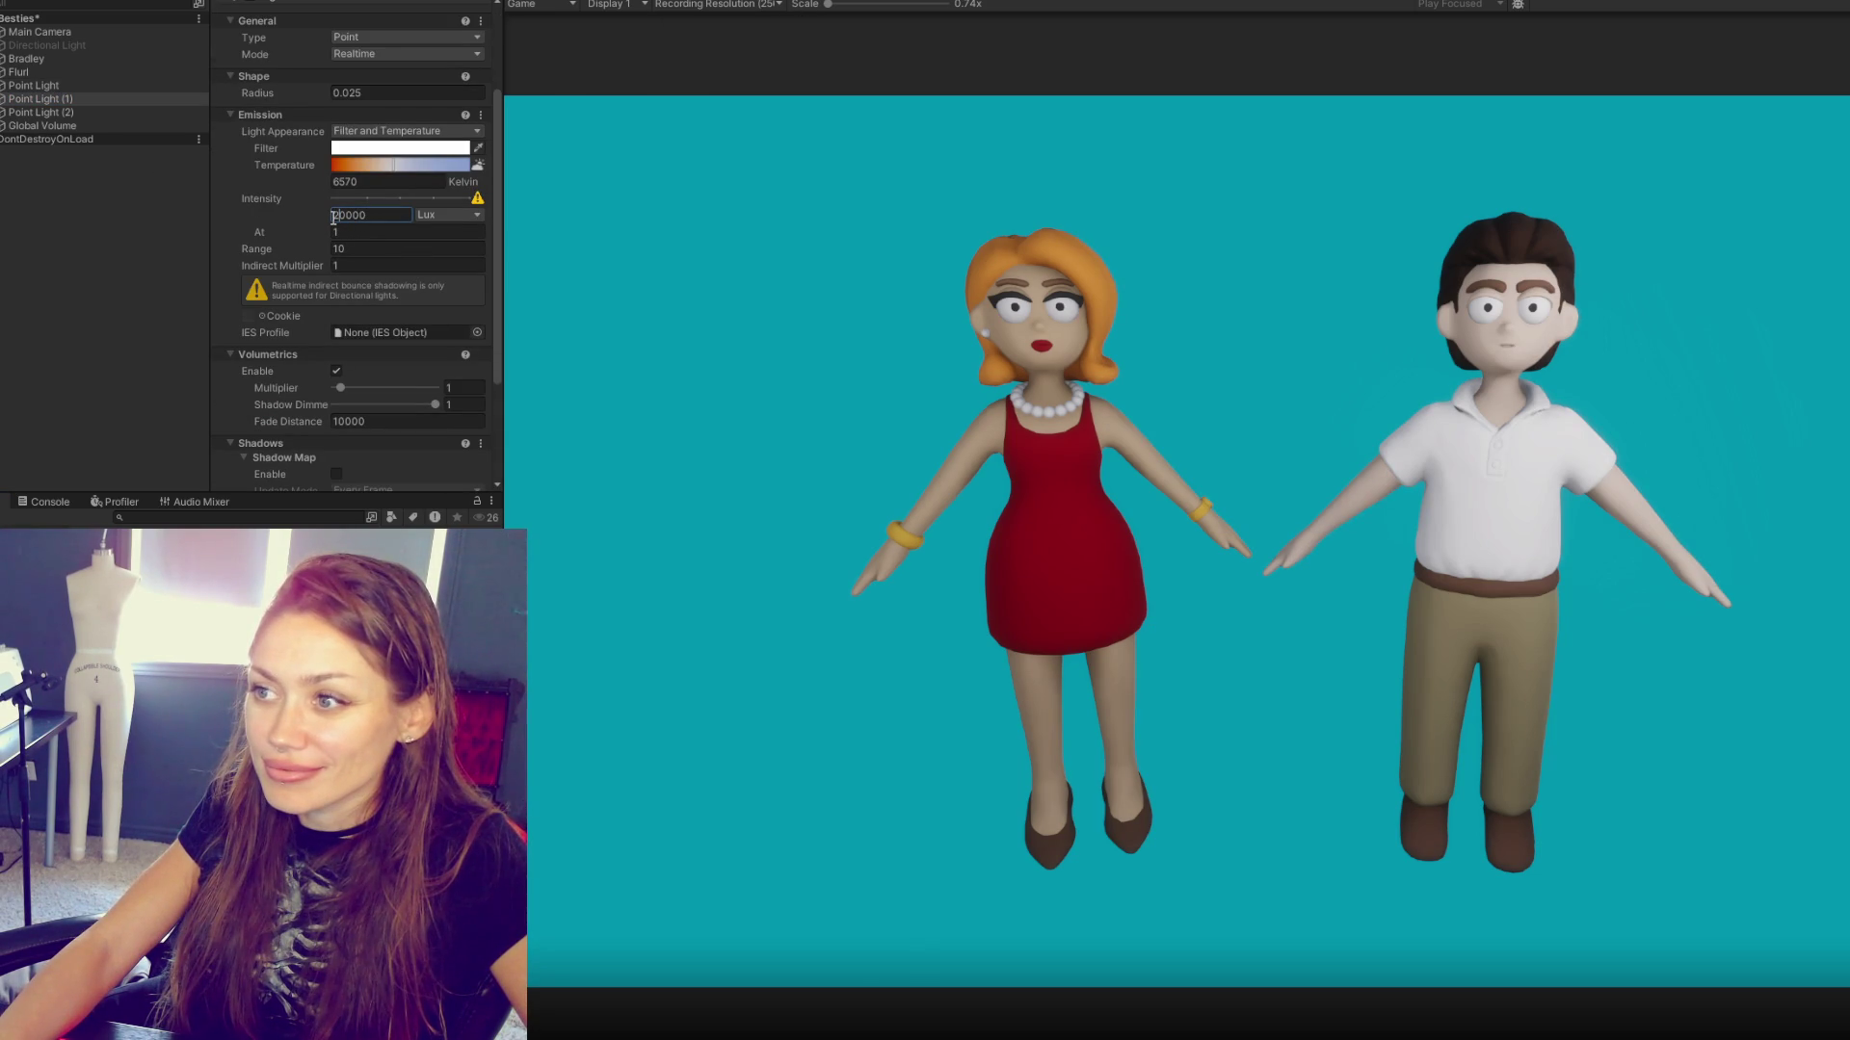
- Capture both characters and paste them into Photoshop's Meat group as Layer 36
key("Print")
left_click_drag(660, 118, 1833, 941)
left_click(1768, 958)
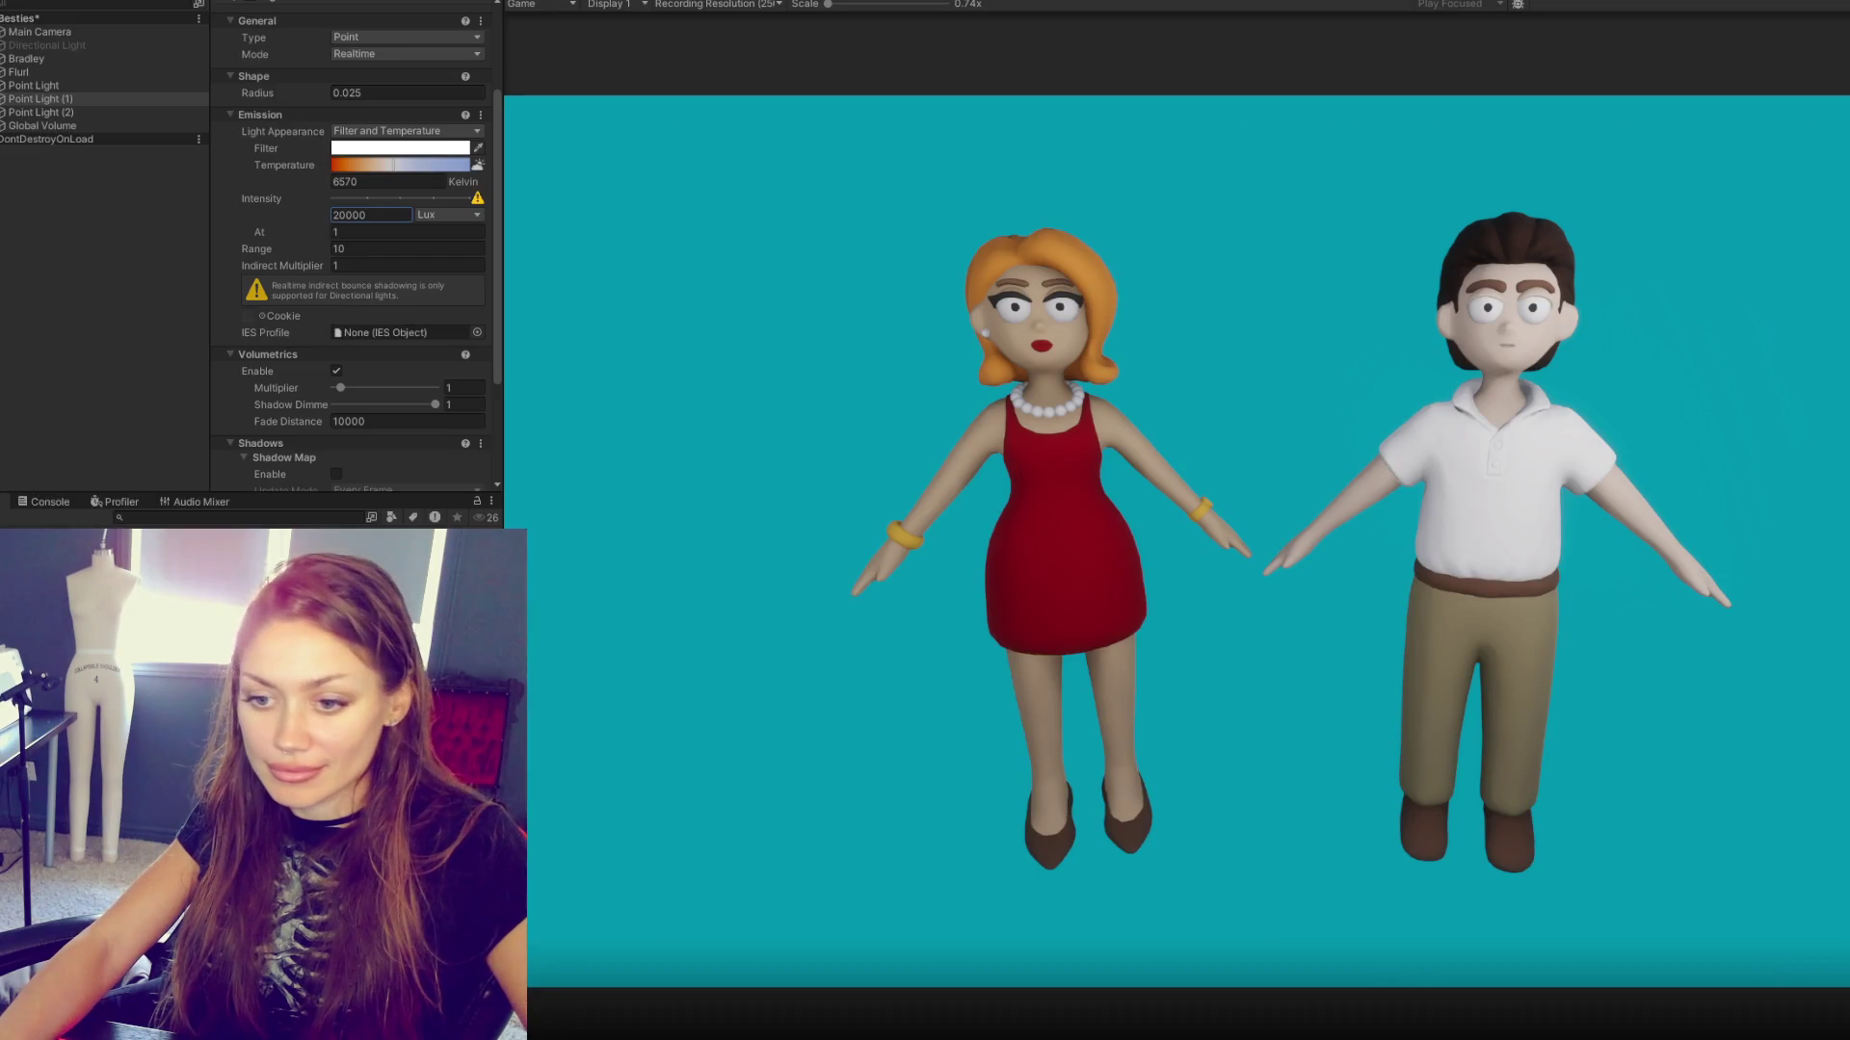
key("alt+Tab")
left_click(107, 325)
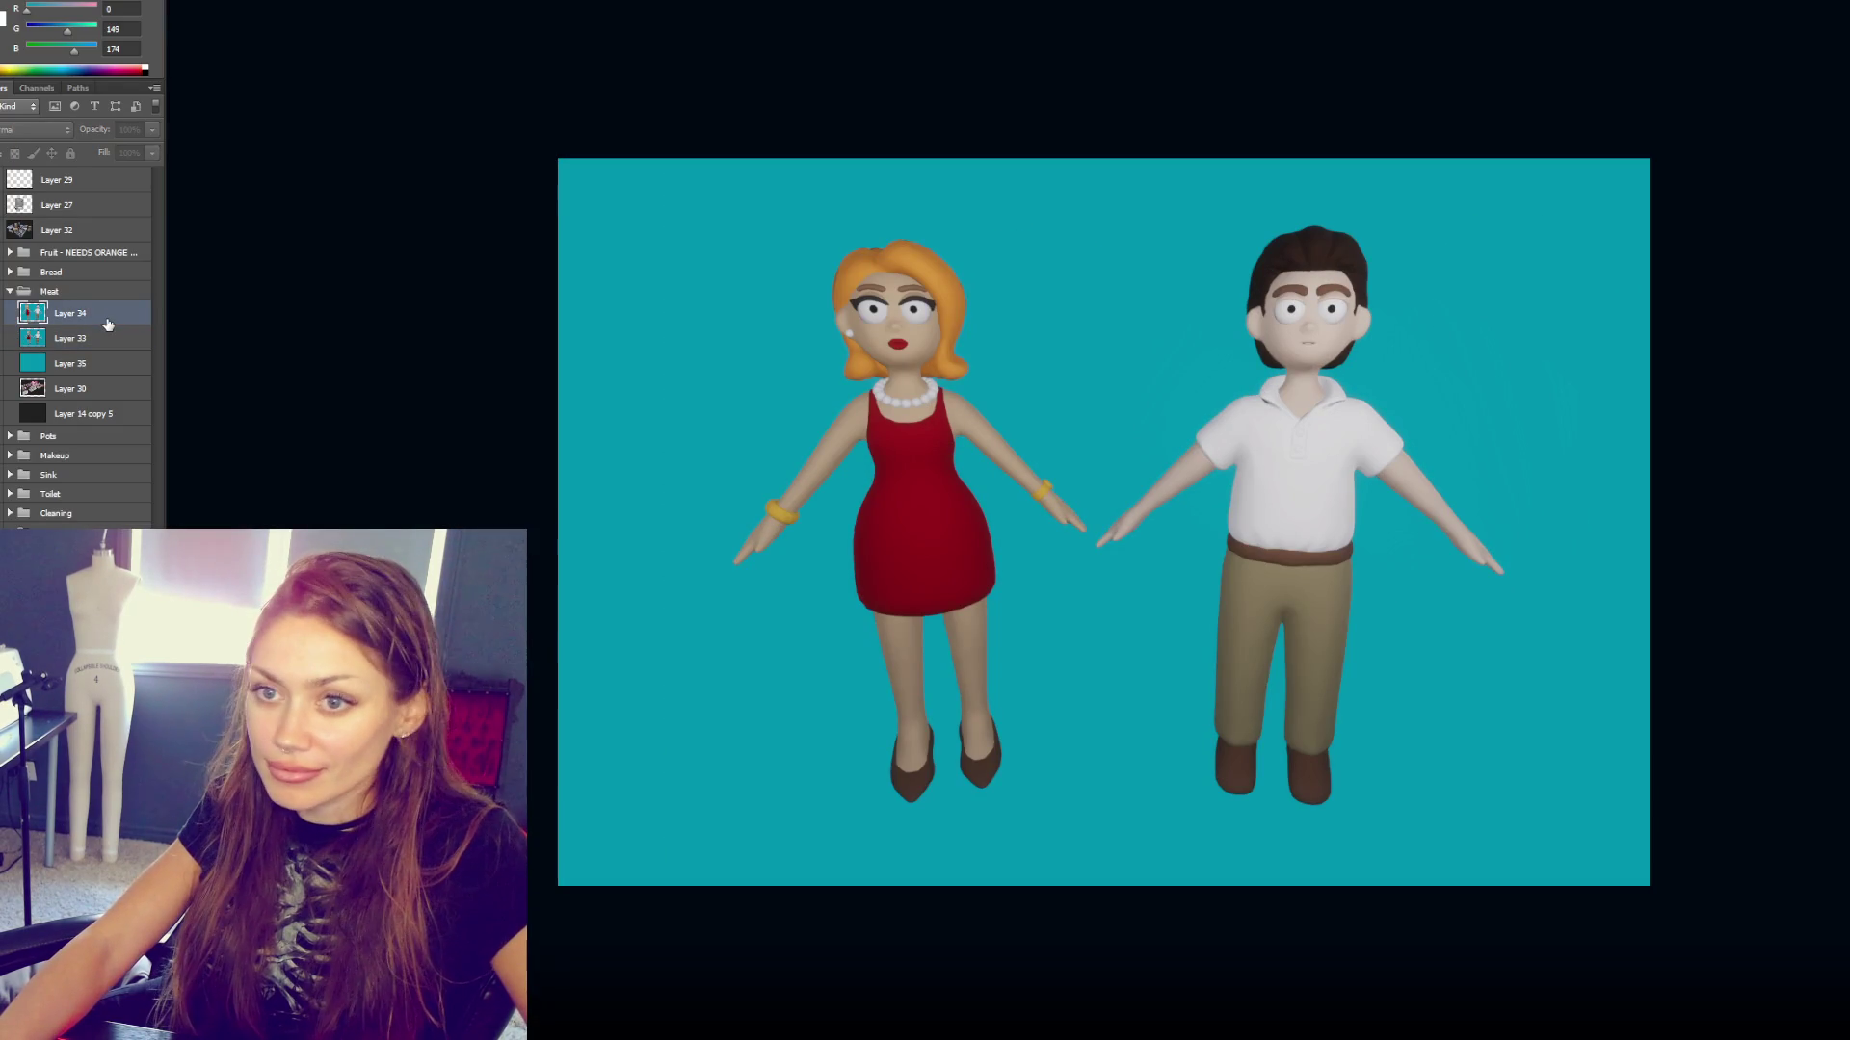
key("ctrl+v")
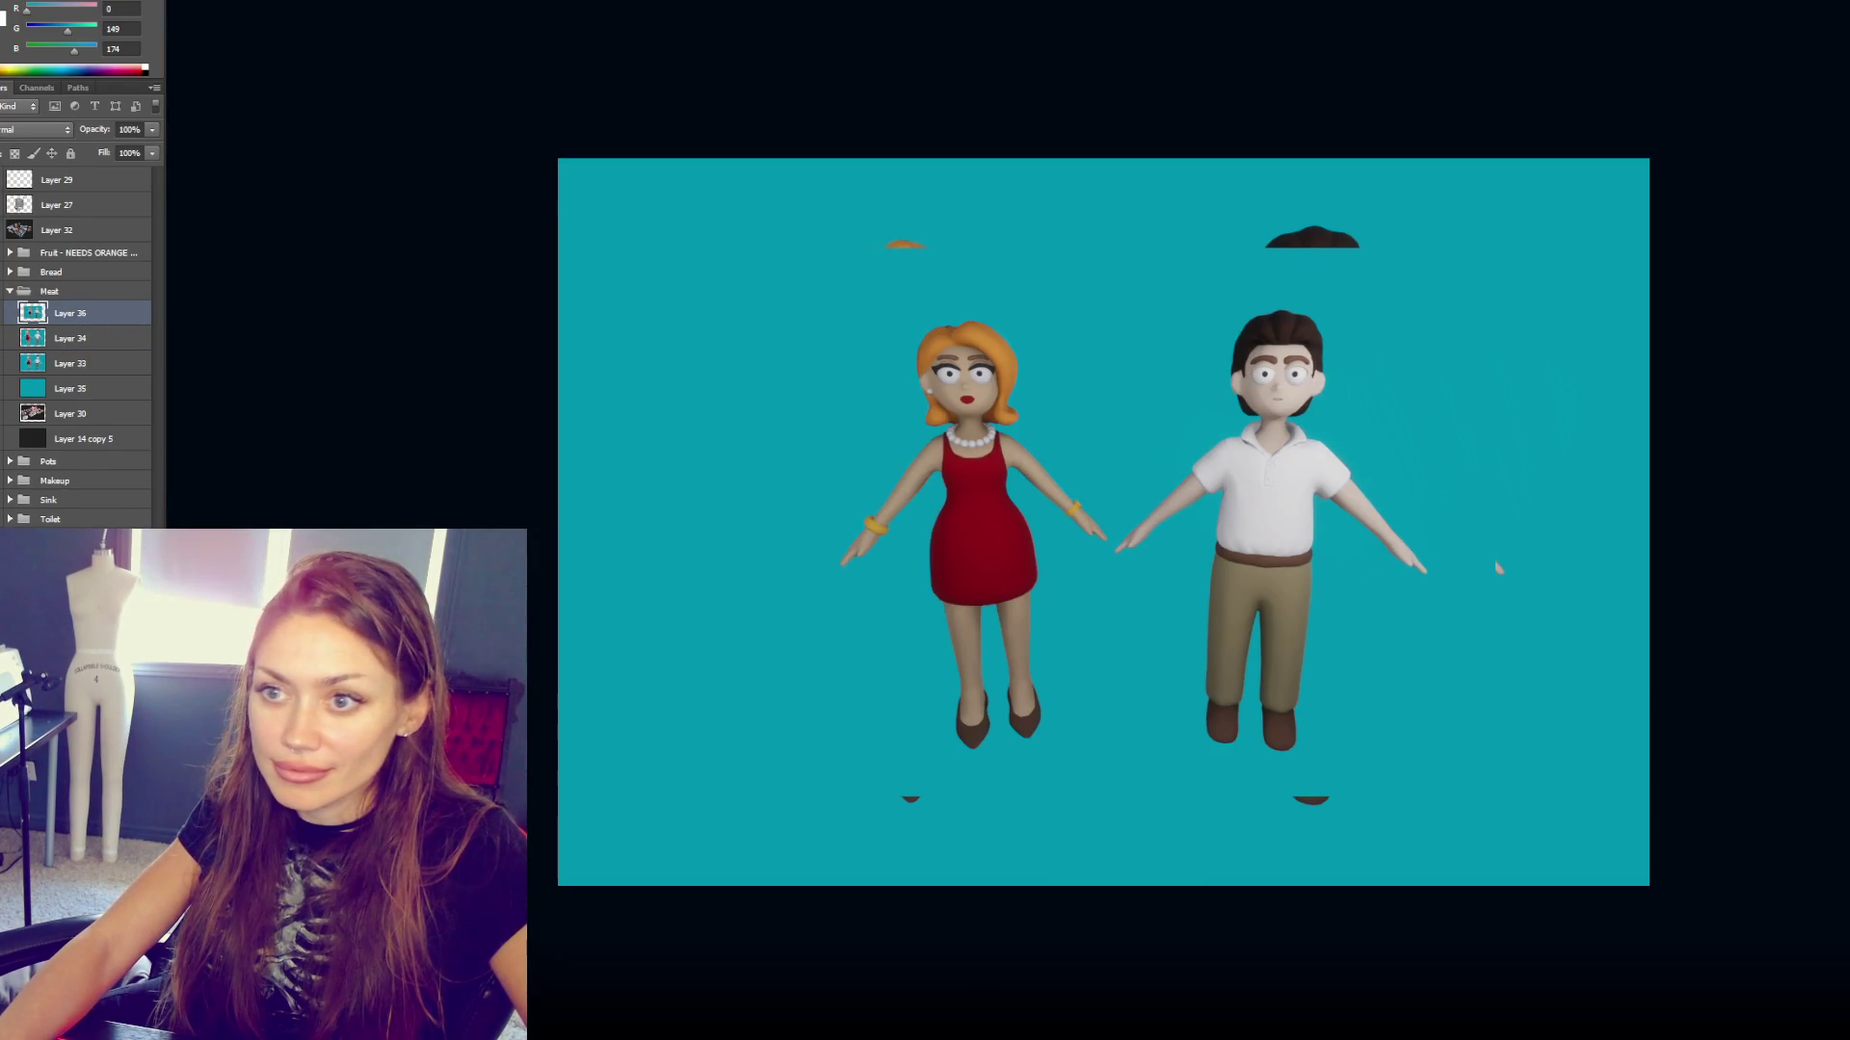
key("ctrl+comma")
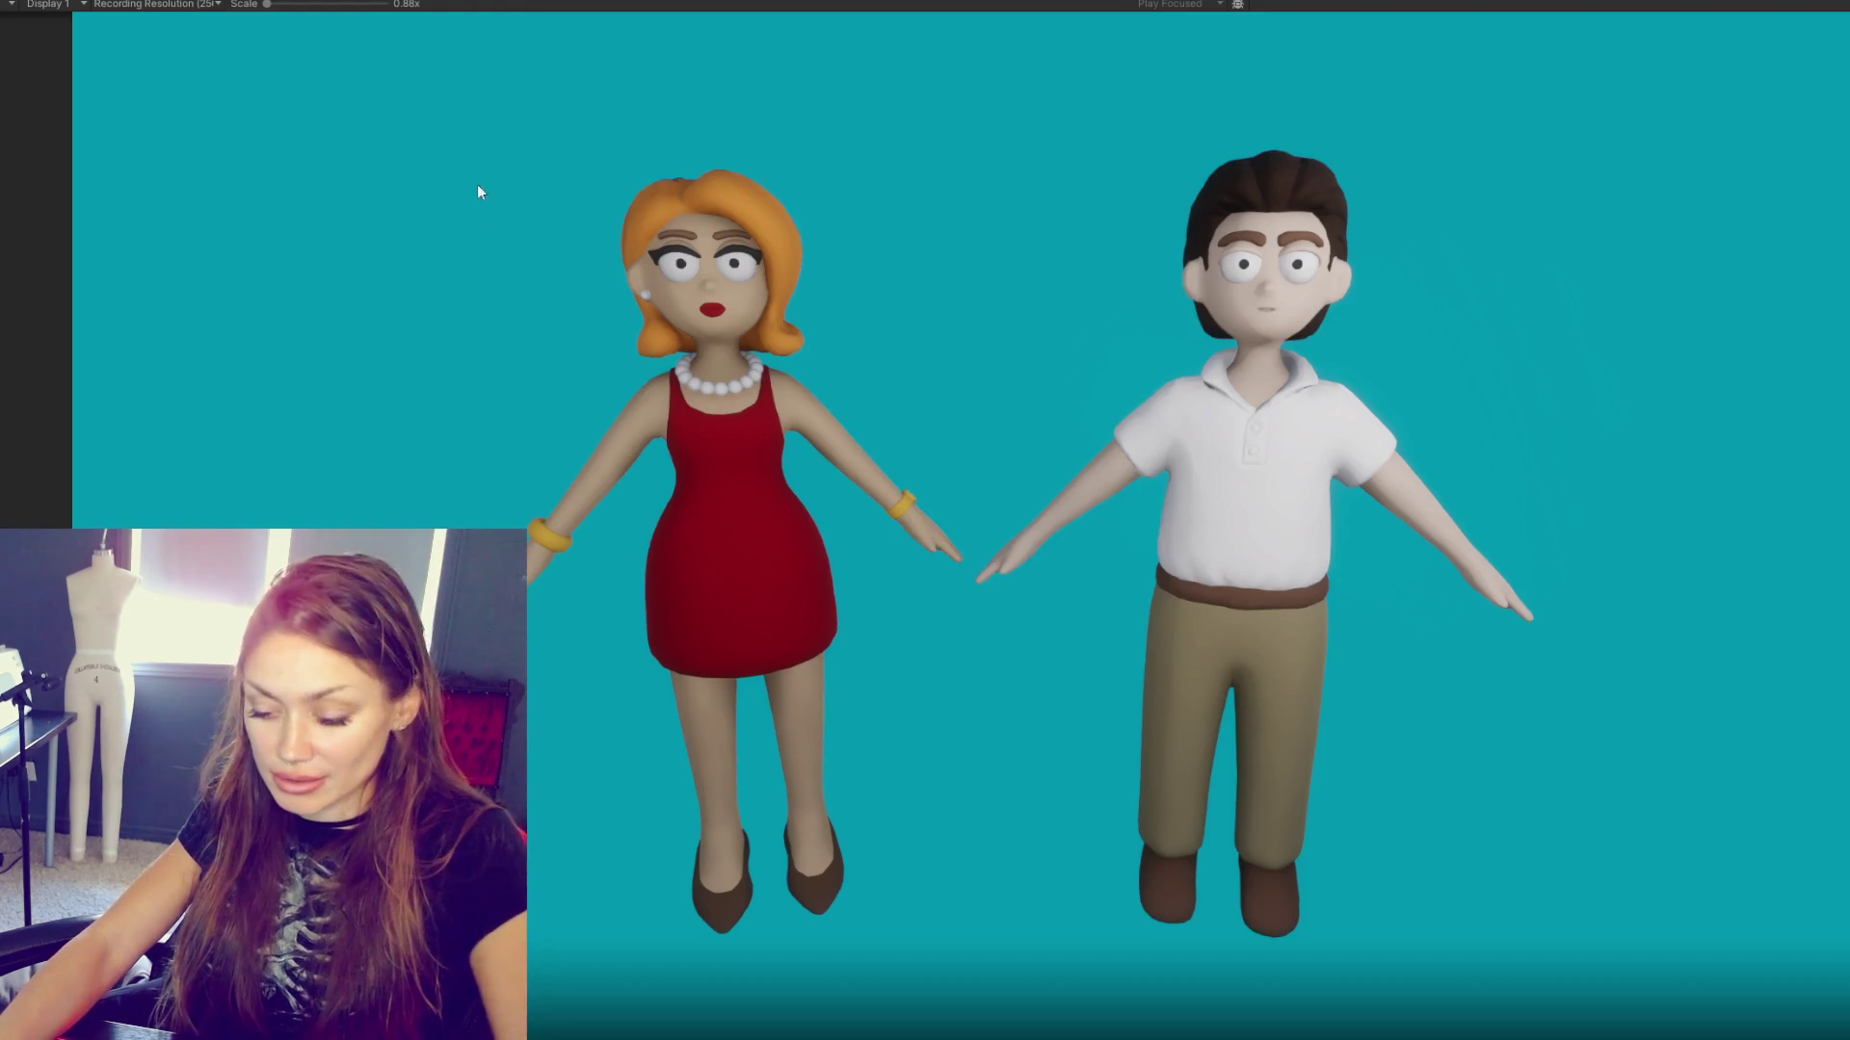
- Paste a fresh capture of both characters as Layer 37, aligned with the earlier render
key("Print")
mouse_move(405, 86)
left_mouse_down()
mouse_move(1557, 990)
mouse_move(1655, 992)
left_mouse_up()
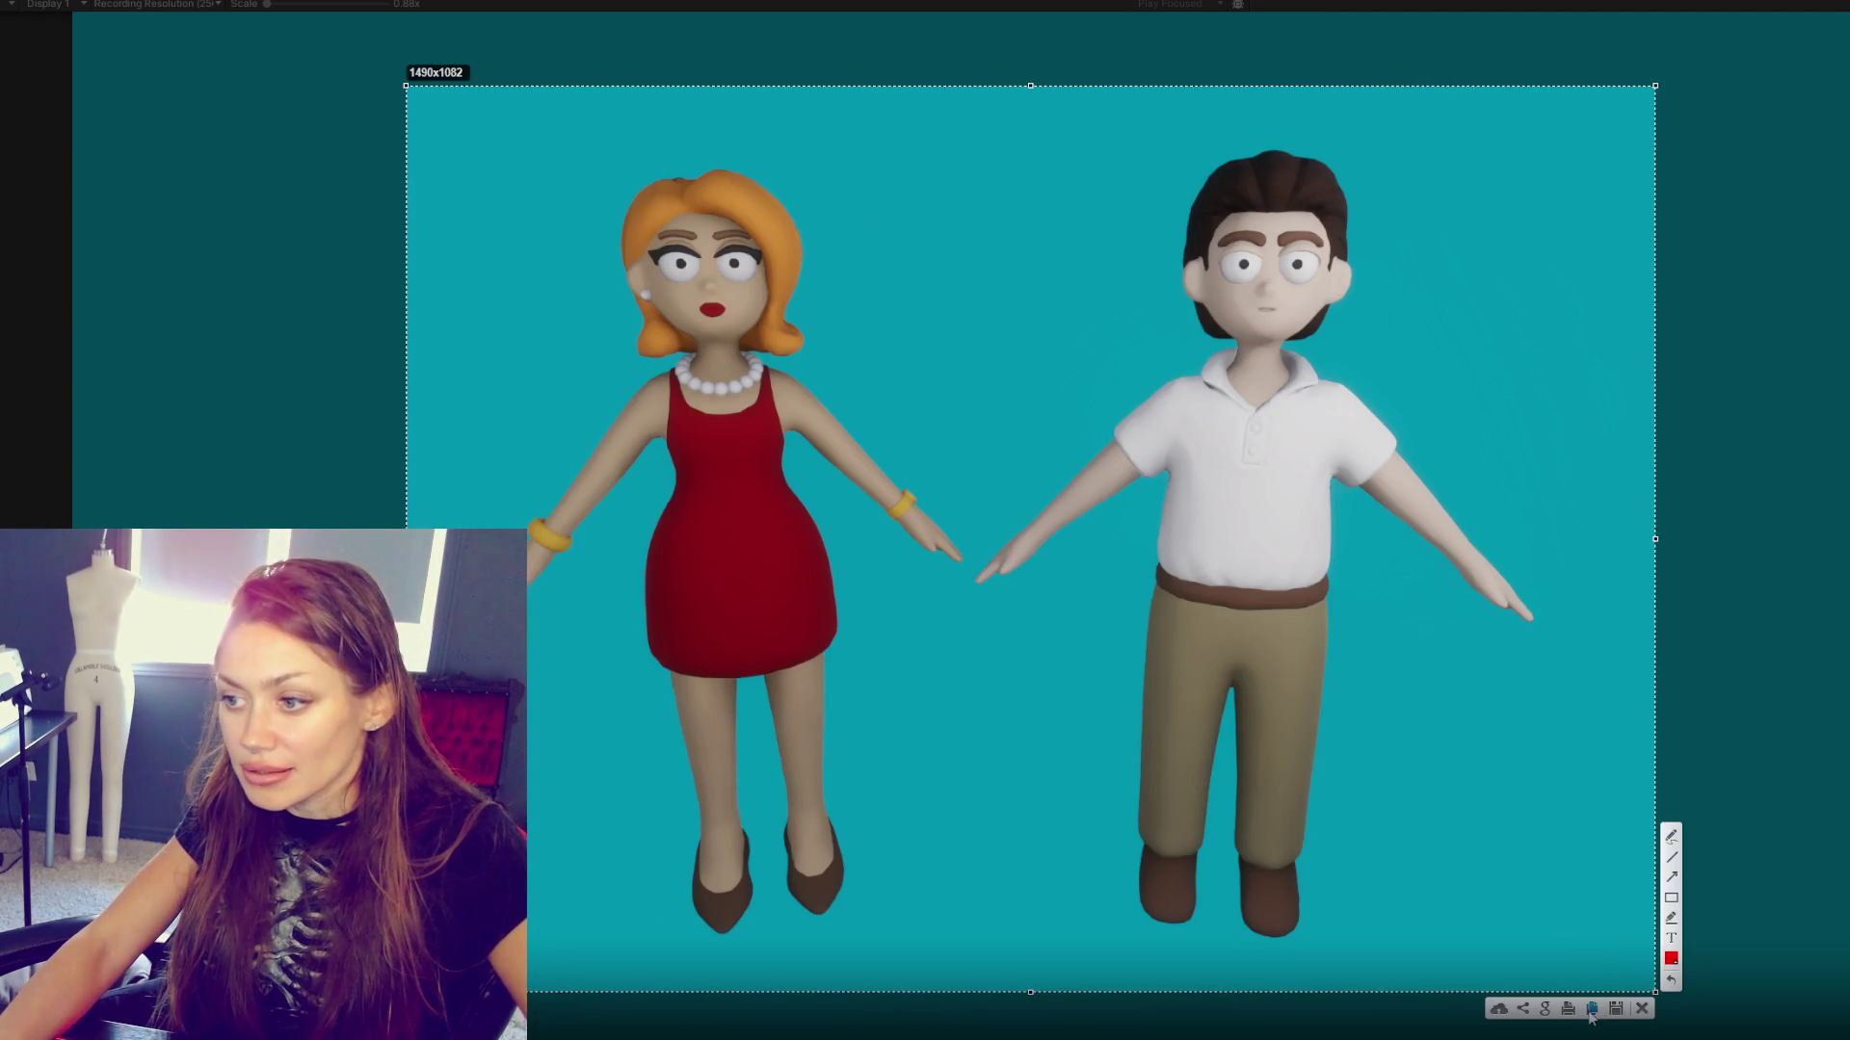
left_click(1592, 1011)
key("ctrl+v")
left_click_drag(1241, 488, 1270, 502)
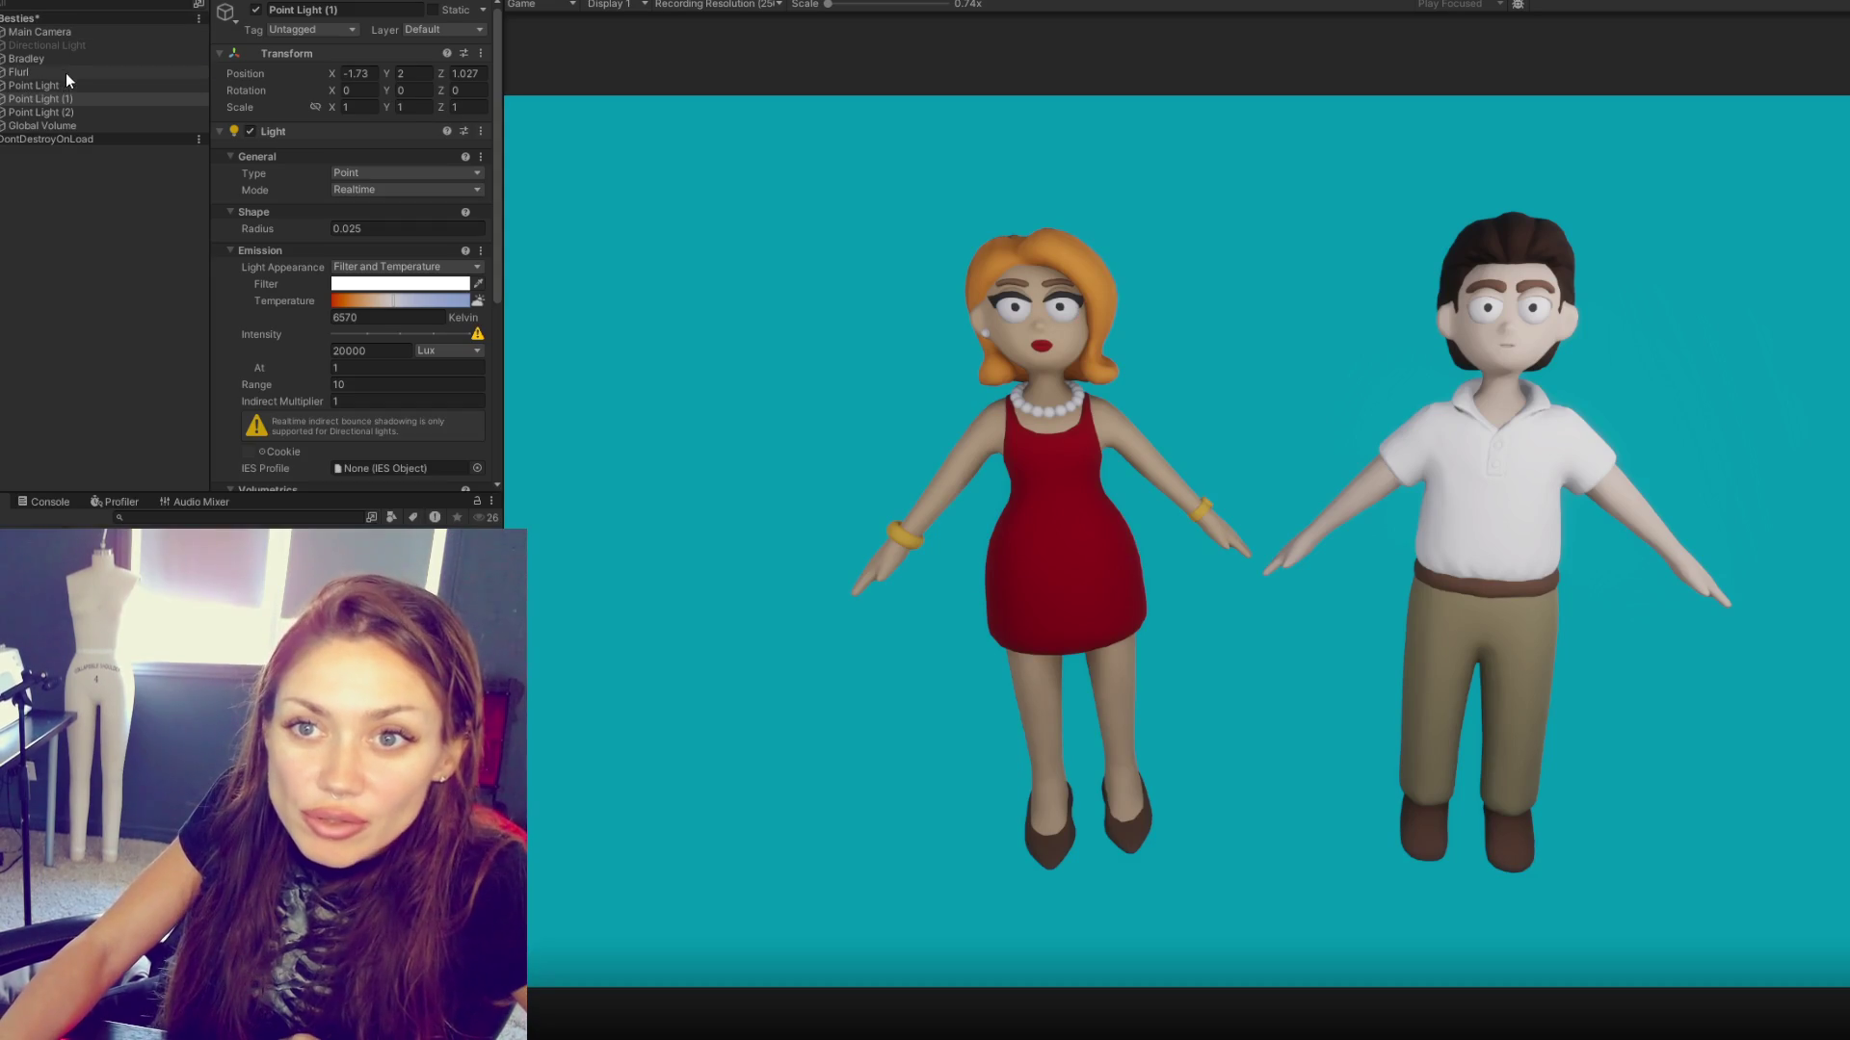
- Enable Bradley's Animator component so he animates
left_click(65, 72)
left_click(65, 62)
left_click(250, 131)
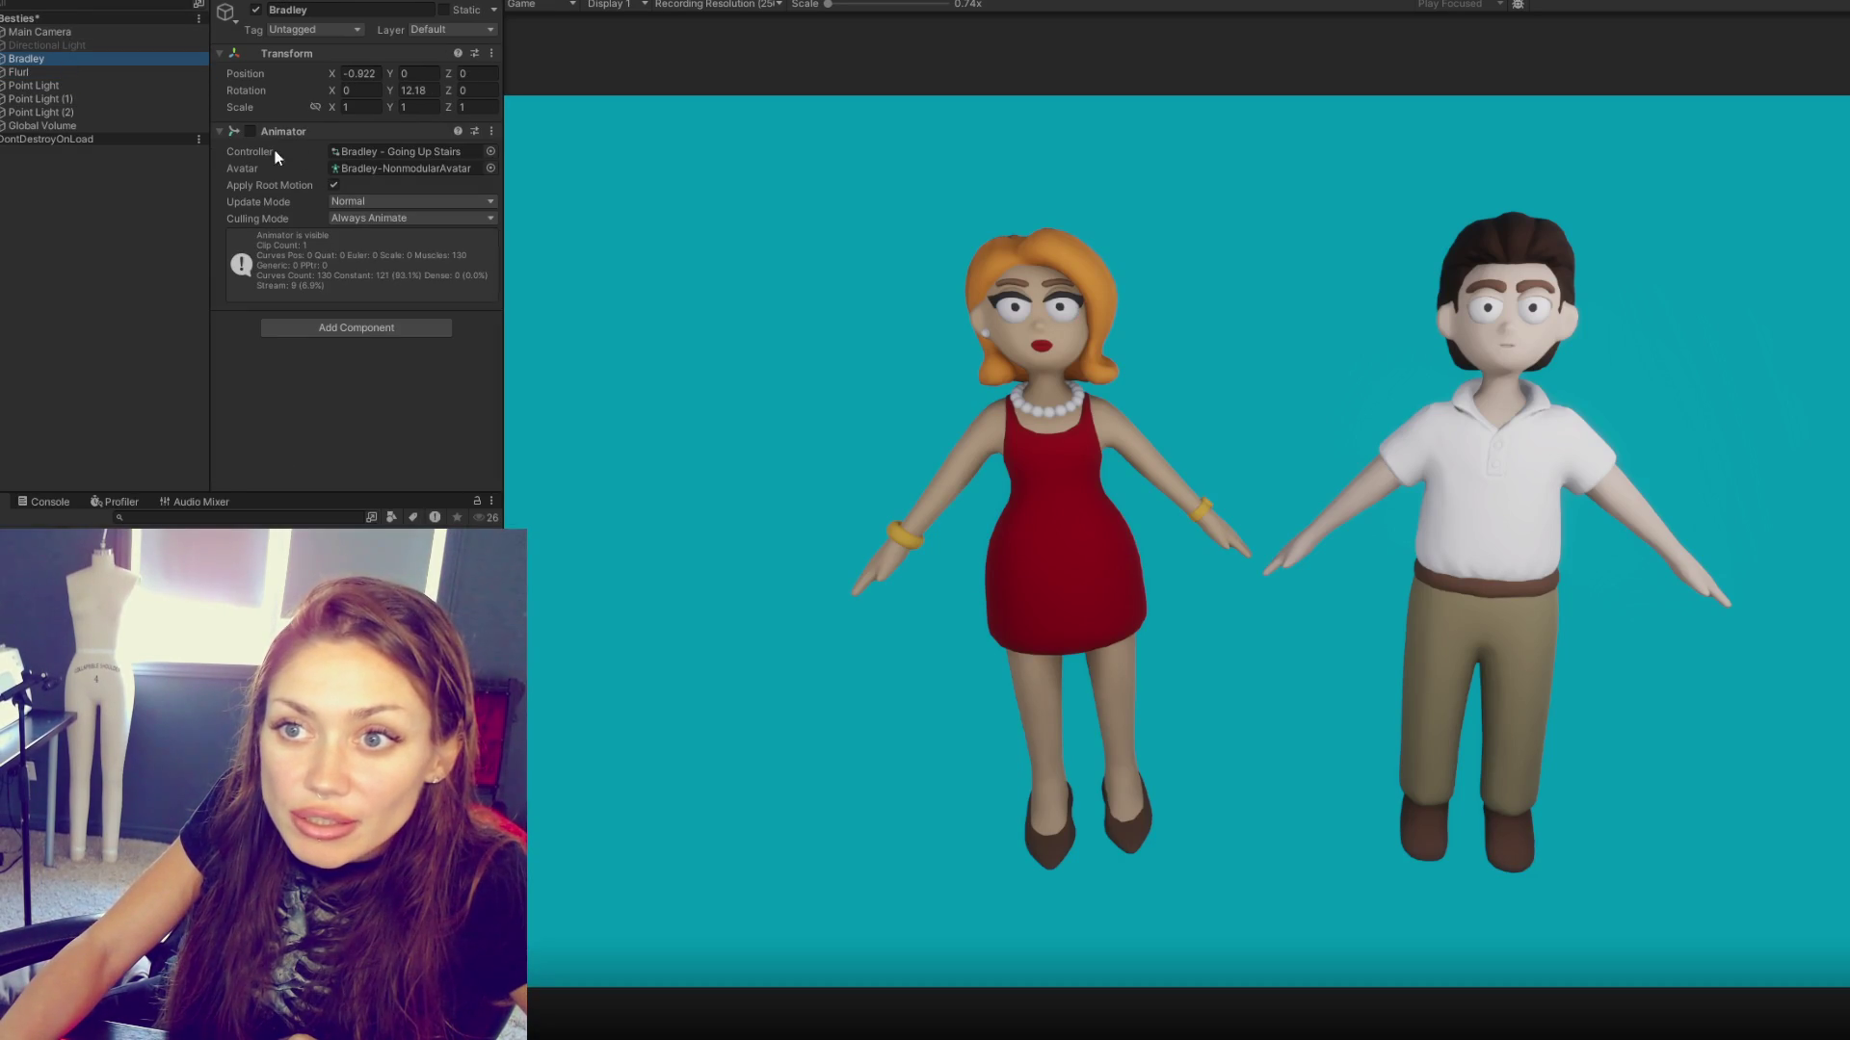
- Add an Animator to Flurl and assign the Bradley - Grilling controller
left_click(43, 62)
left_click(44, 73)
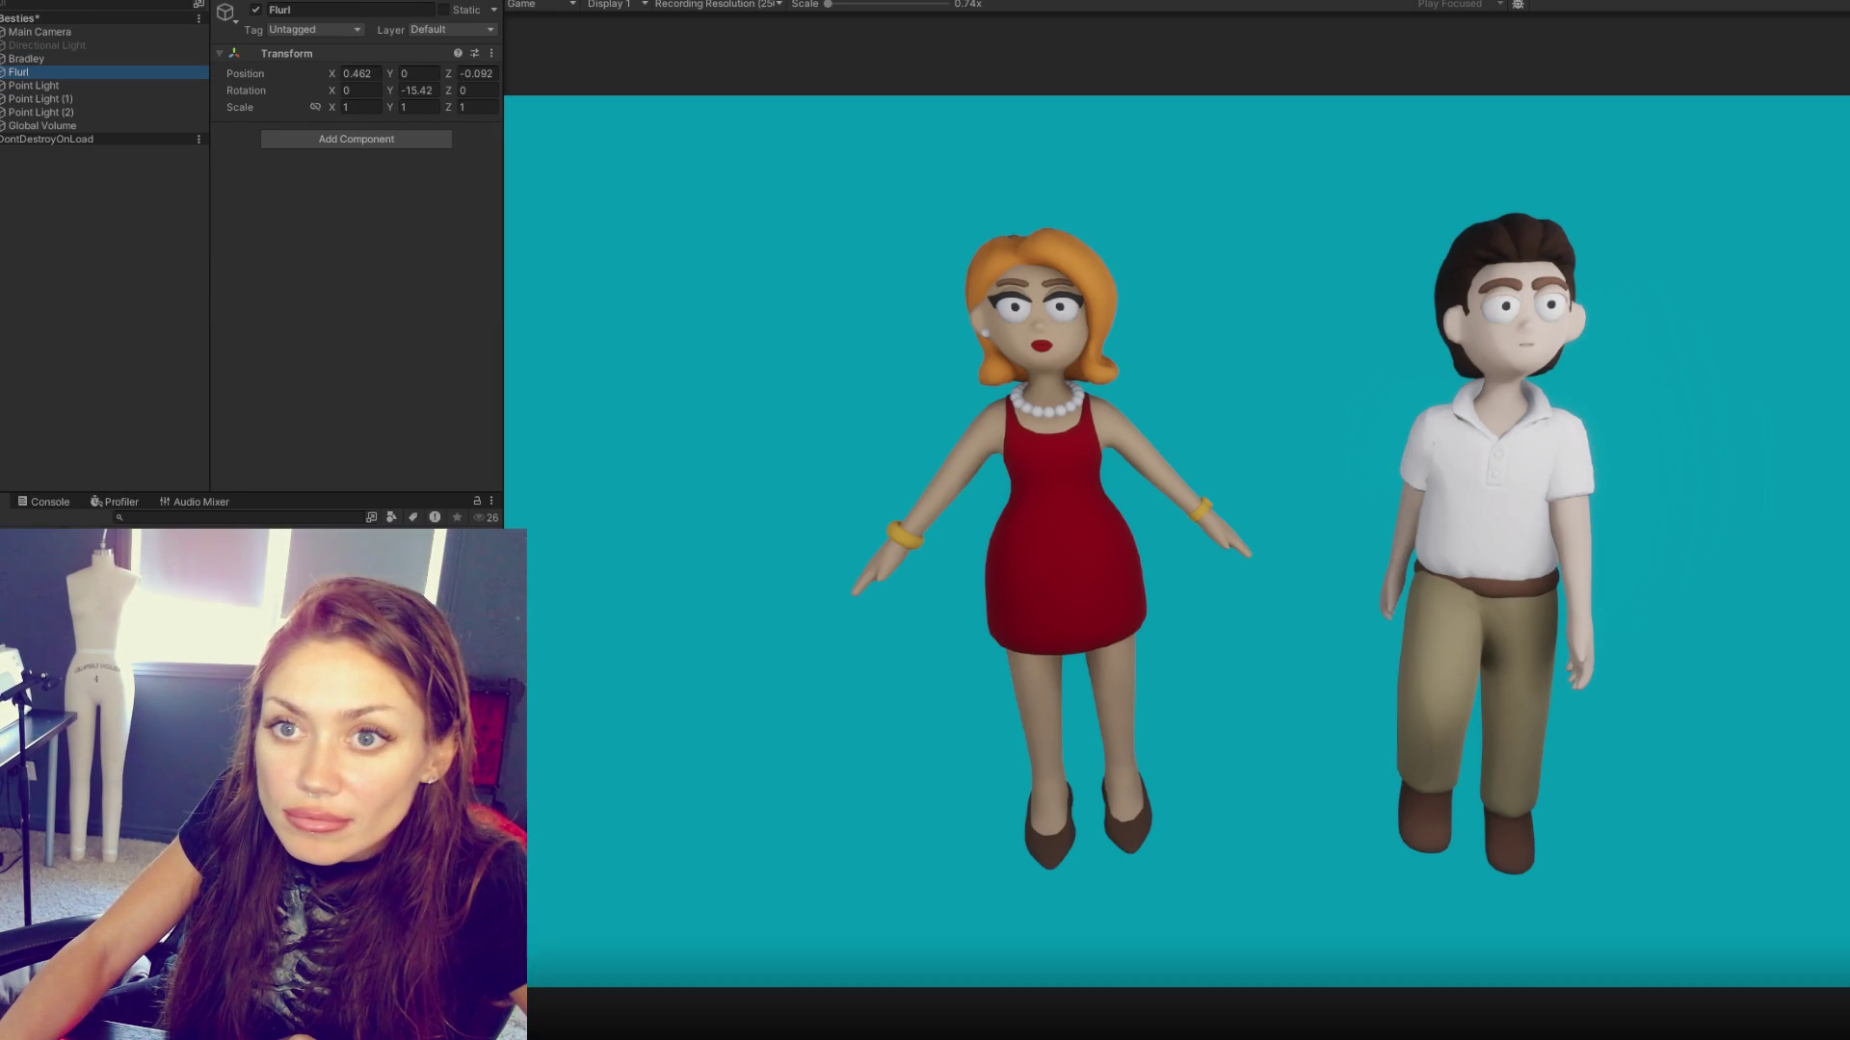
left_click(325, 141)
type("anim")
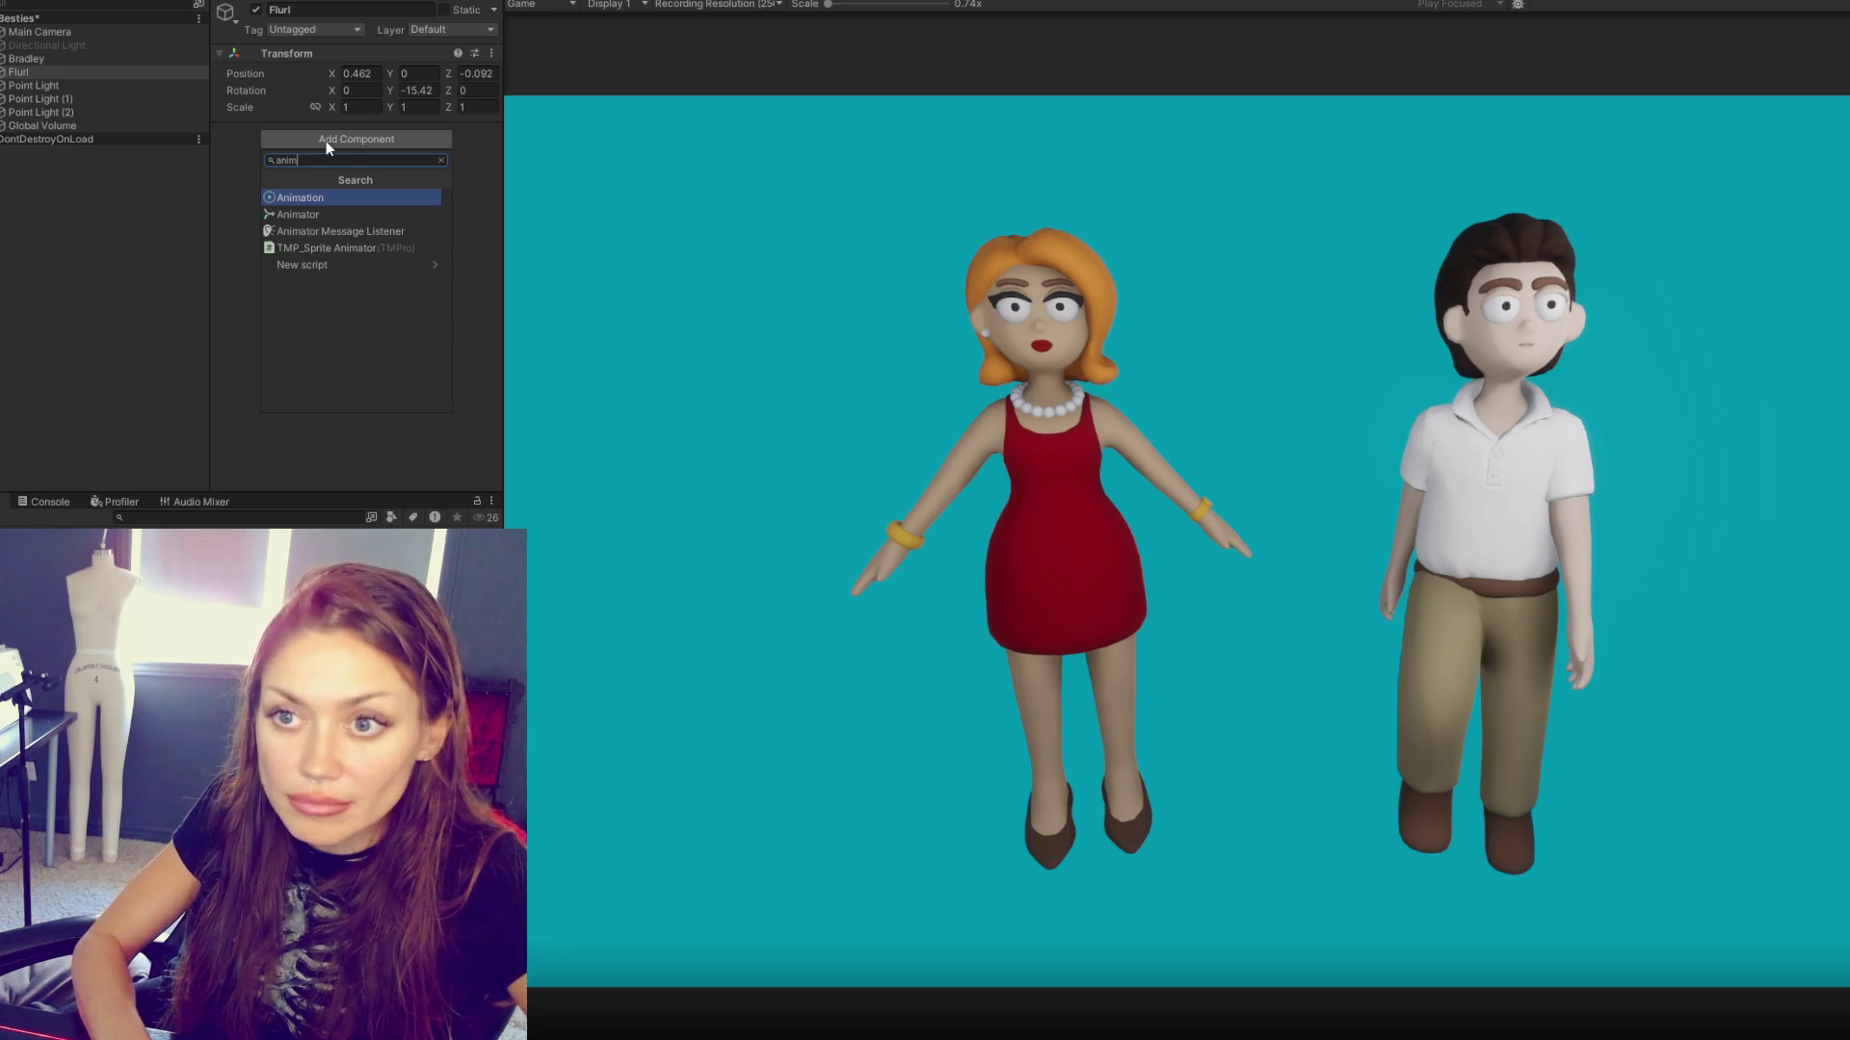
left_click(333, 213)
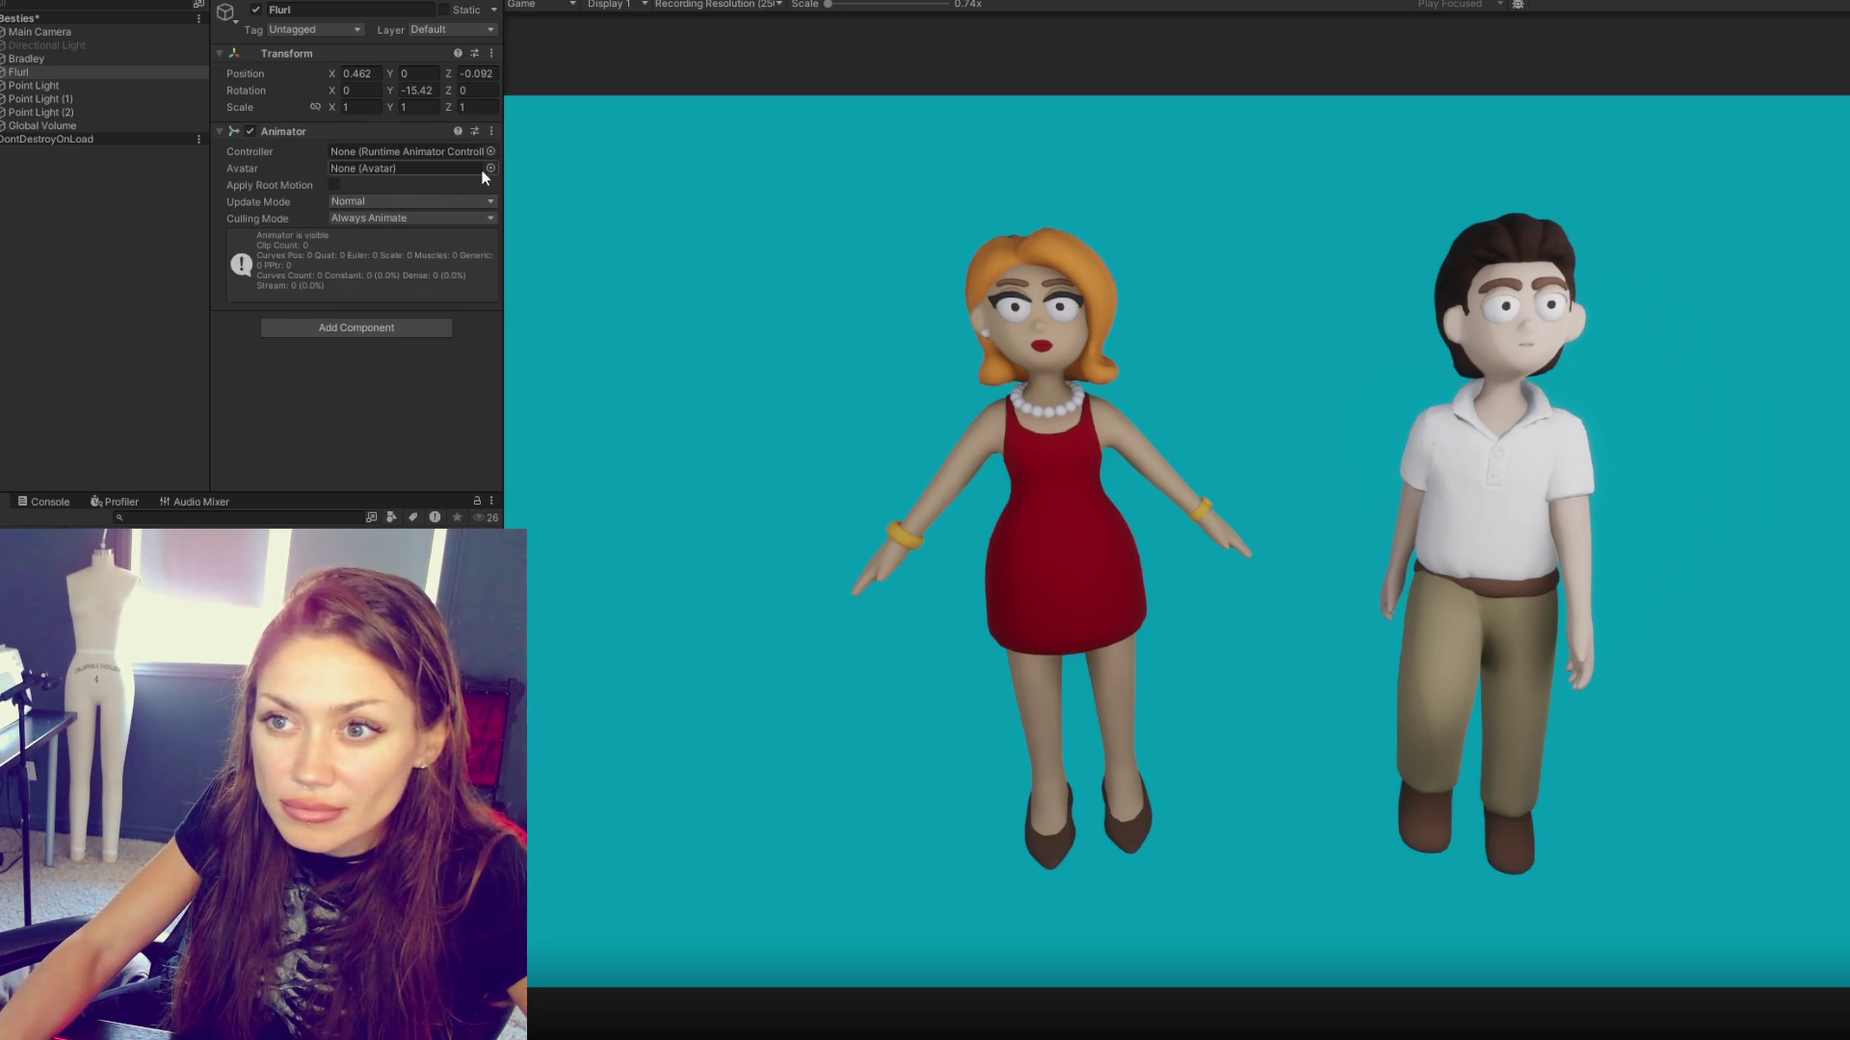
left_click(490, 152)
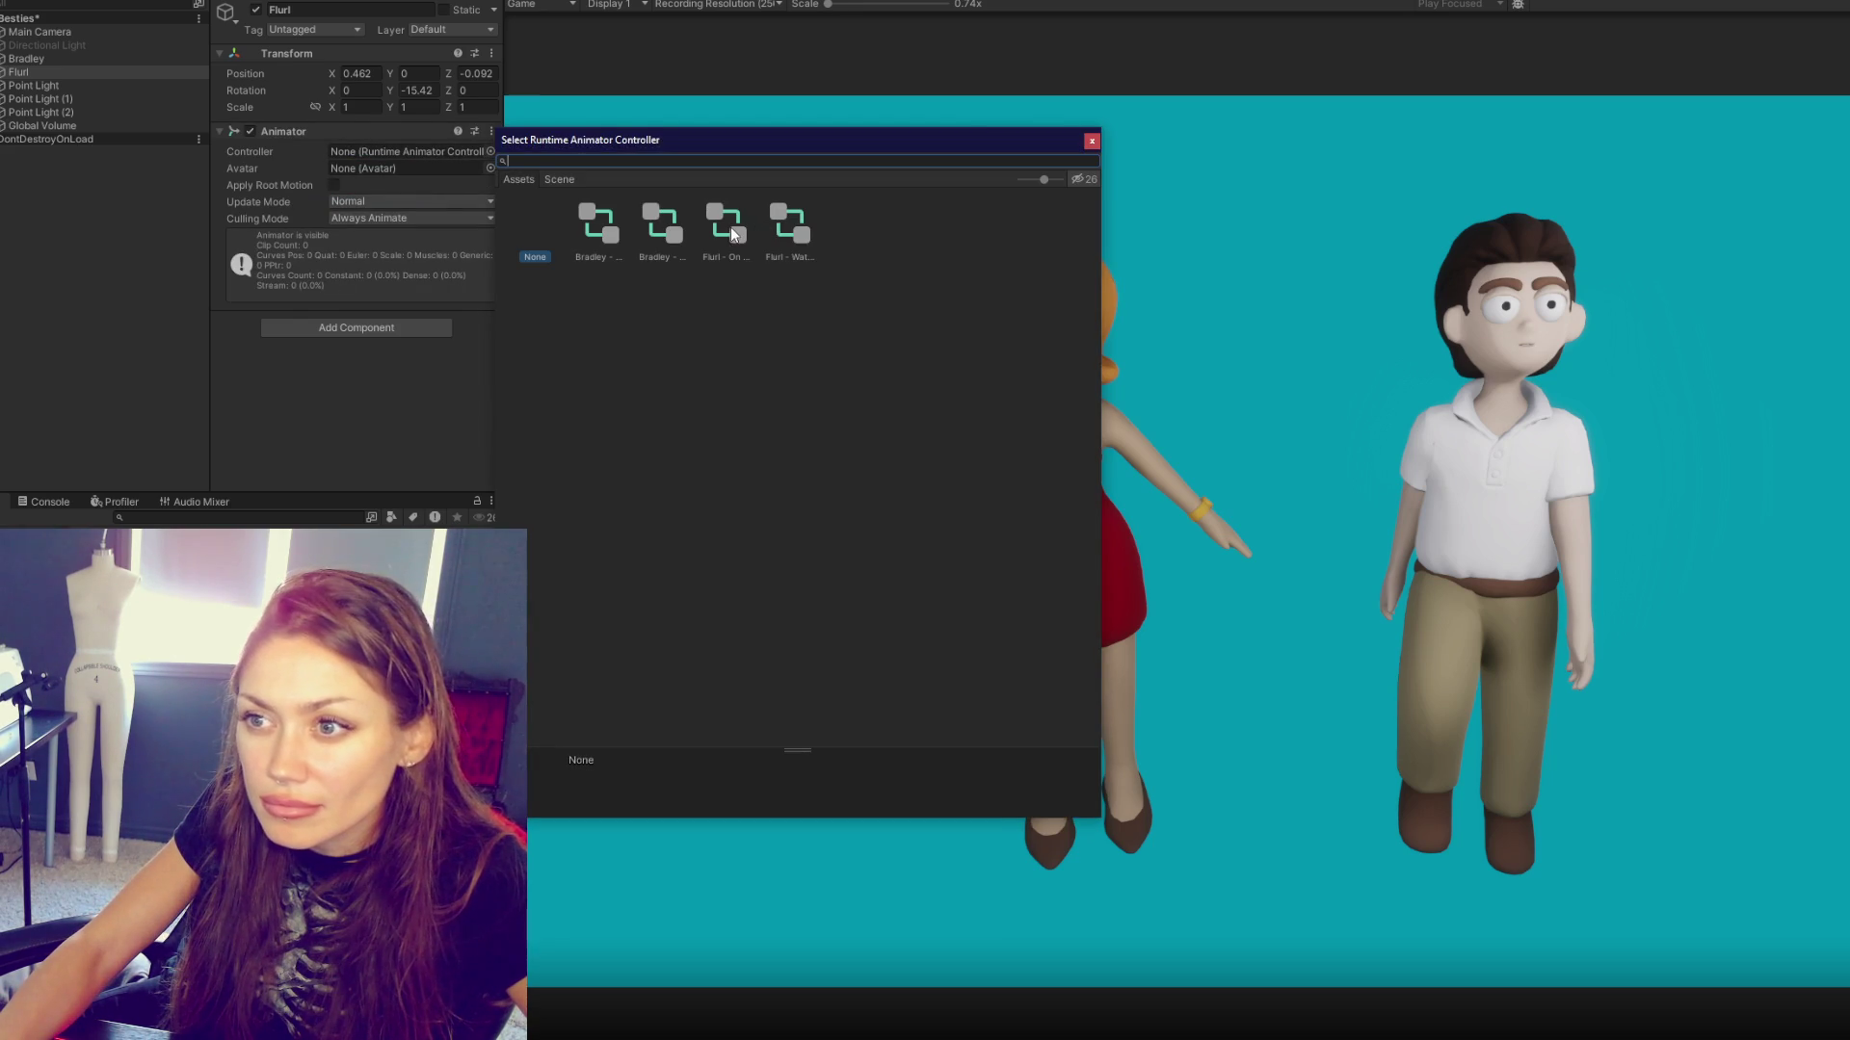
double_click(661, 225)
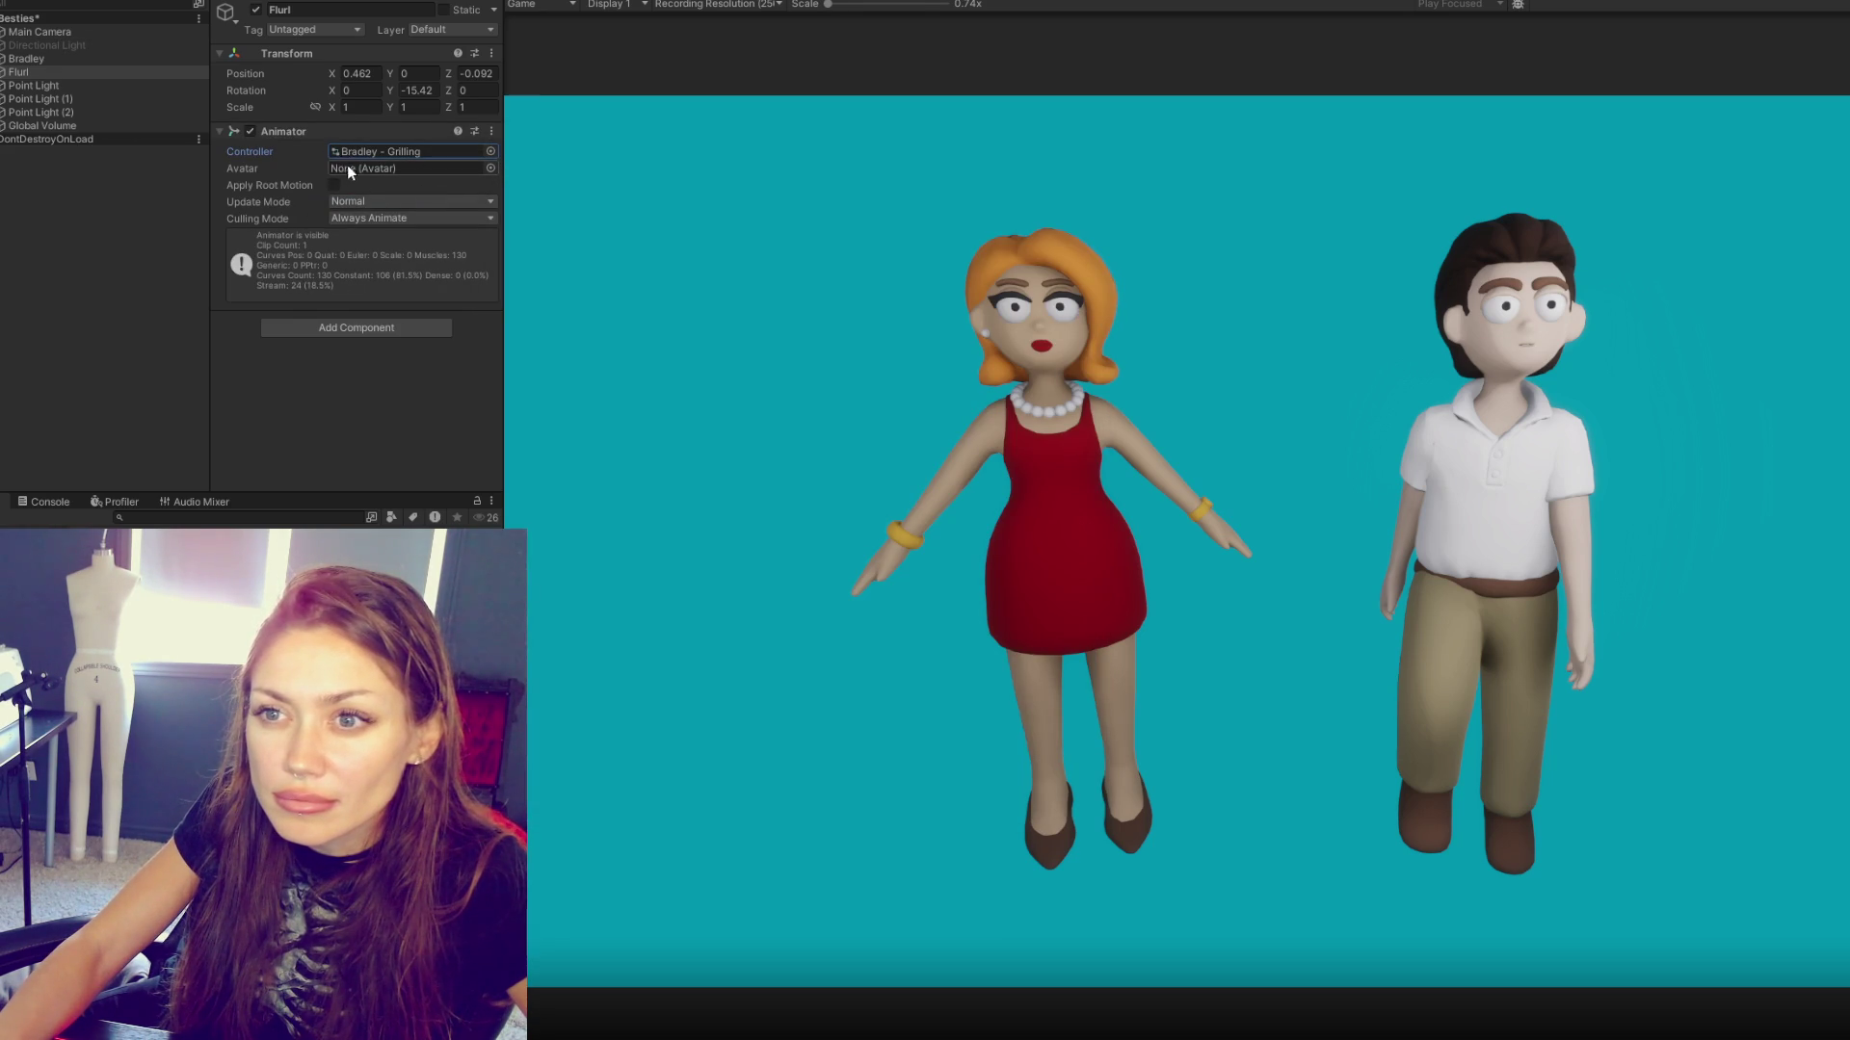
- Expand Flurl to inspect Character1_Reference, then stop Play mode
left_click(1, 72)
left_click(3, 99)
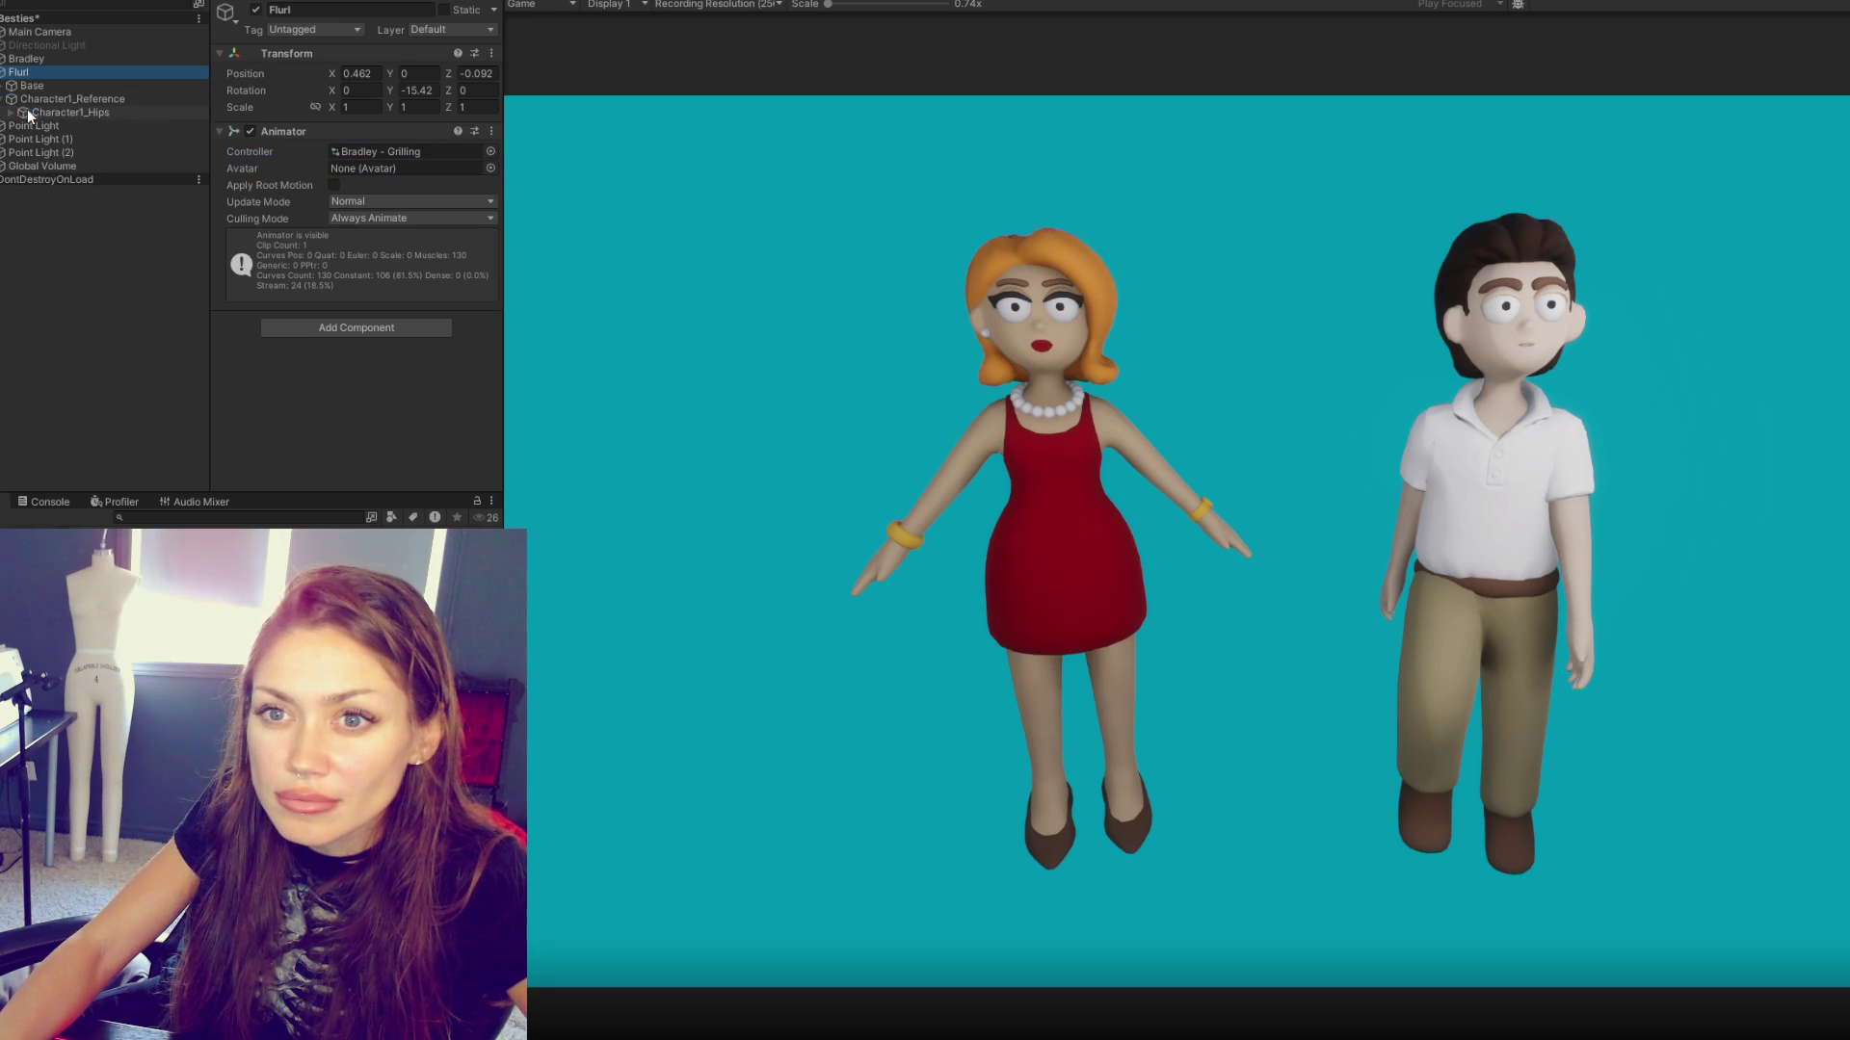
left_click(43, 100)
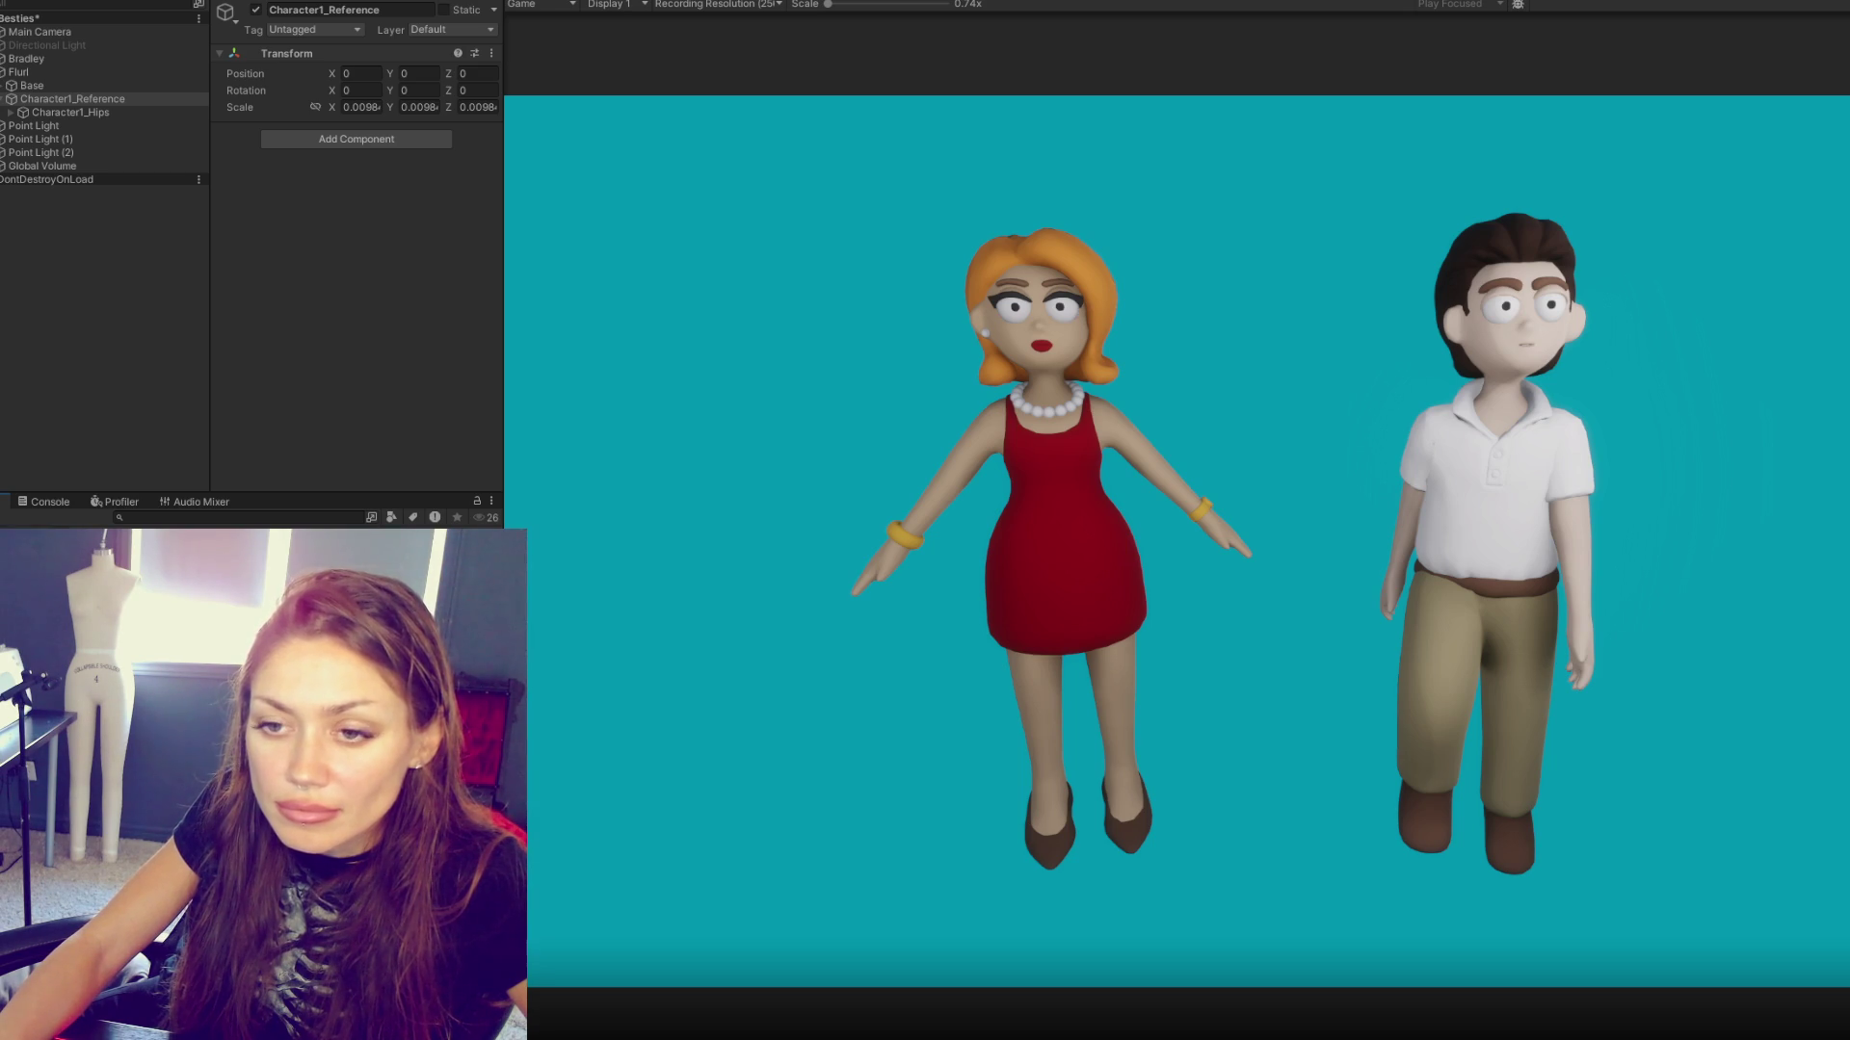
key("ctrl+p")
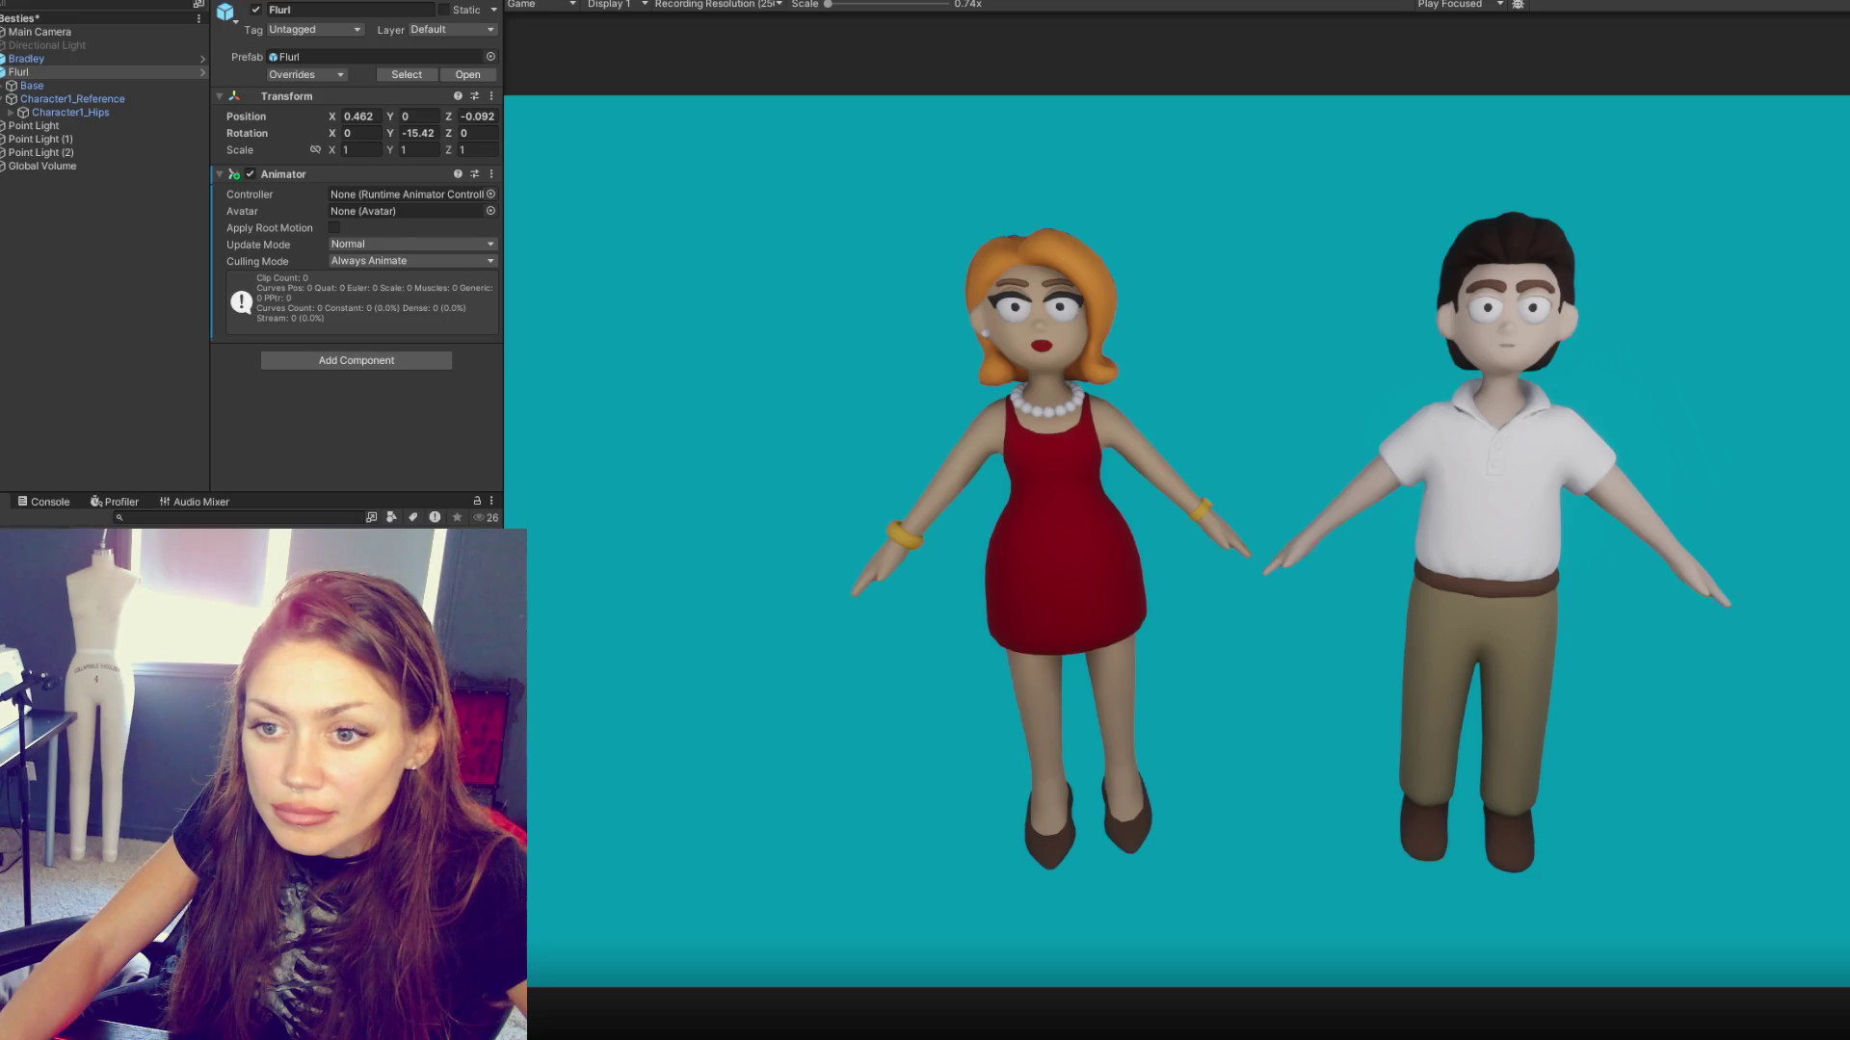
- Give Flurl's Animator the Flurl NonmodularAvatar and Bradley - Grilling controller, then test it in Play mode
left_click_drag(367, 261, 380, 210)
left_click(489, 194)
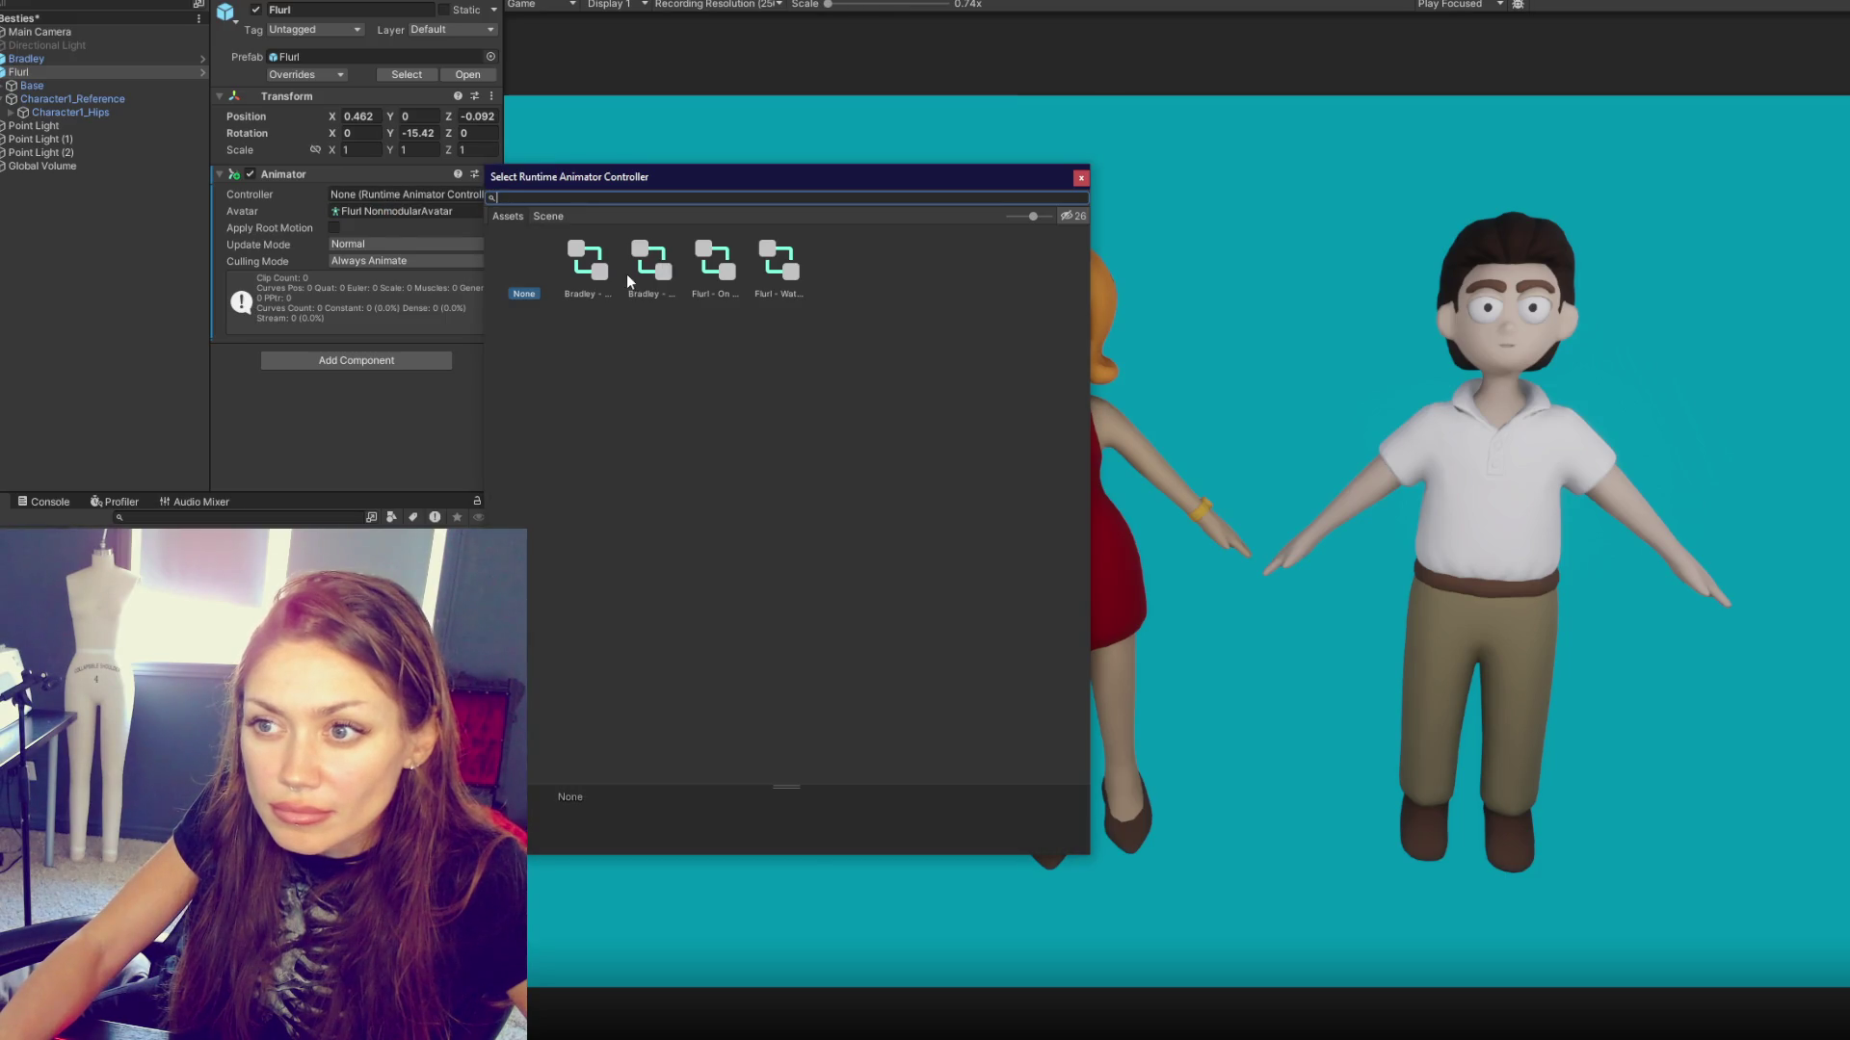
double_click(639, 268)
key("ctrl+p")
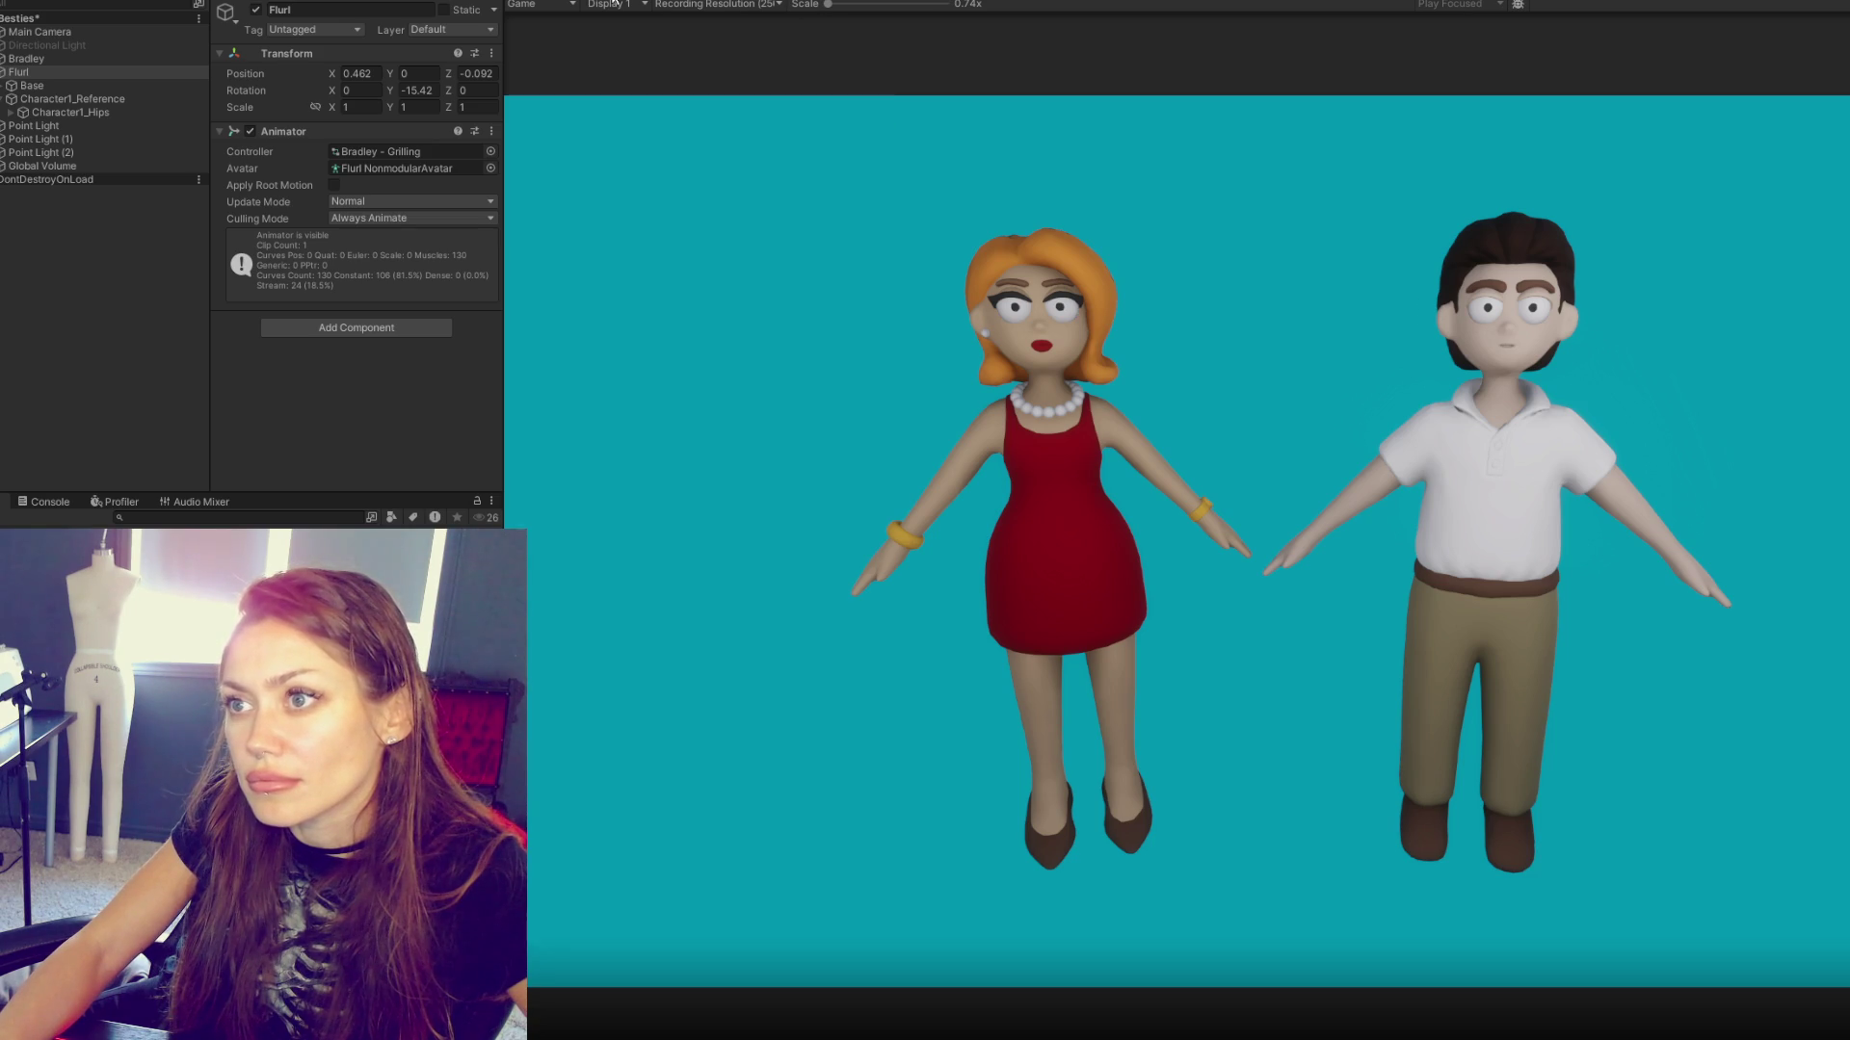
key("ctrl+p")
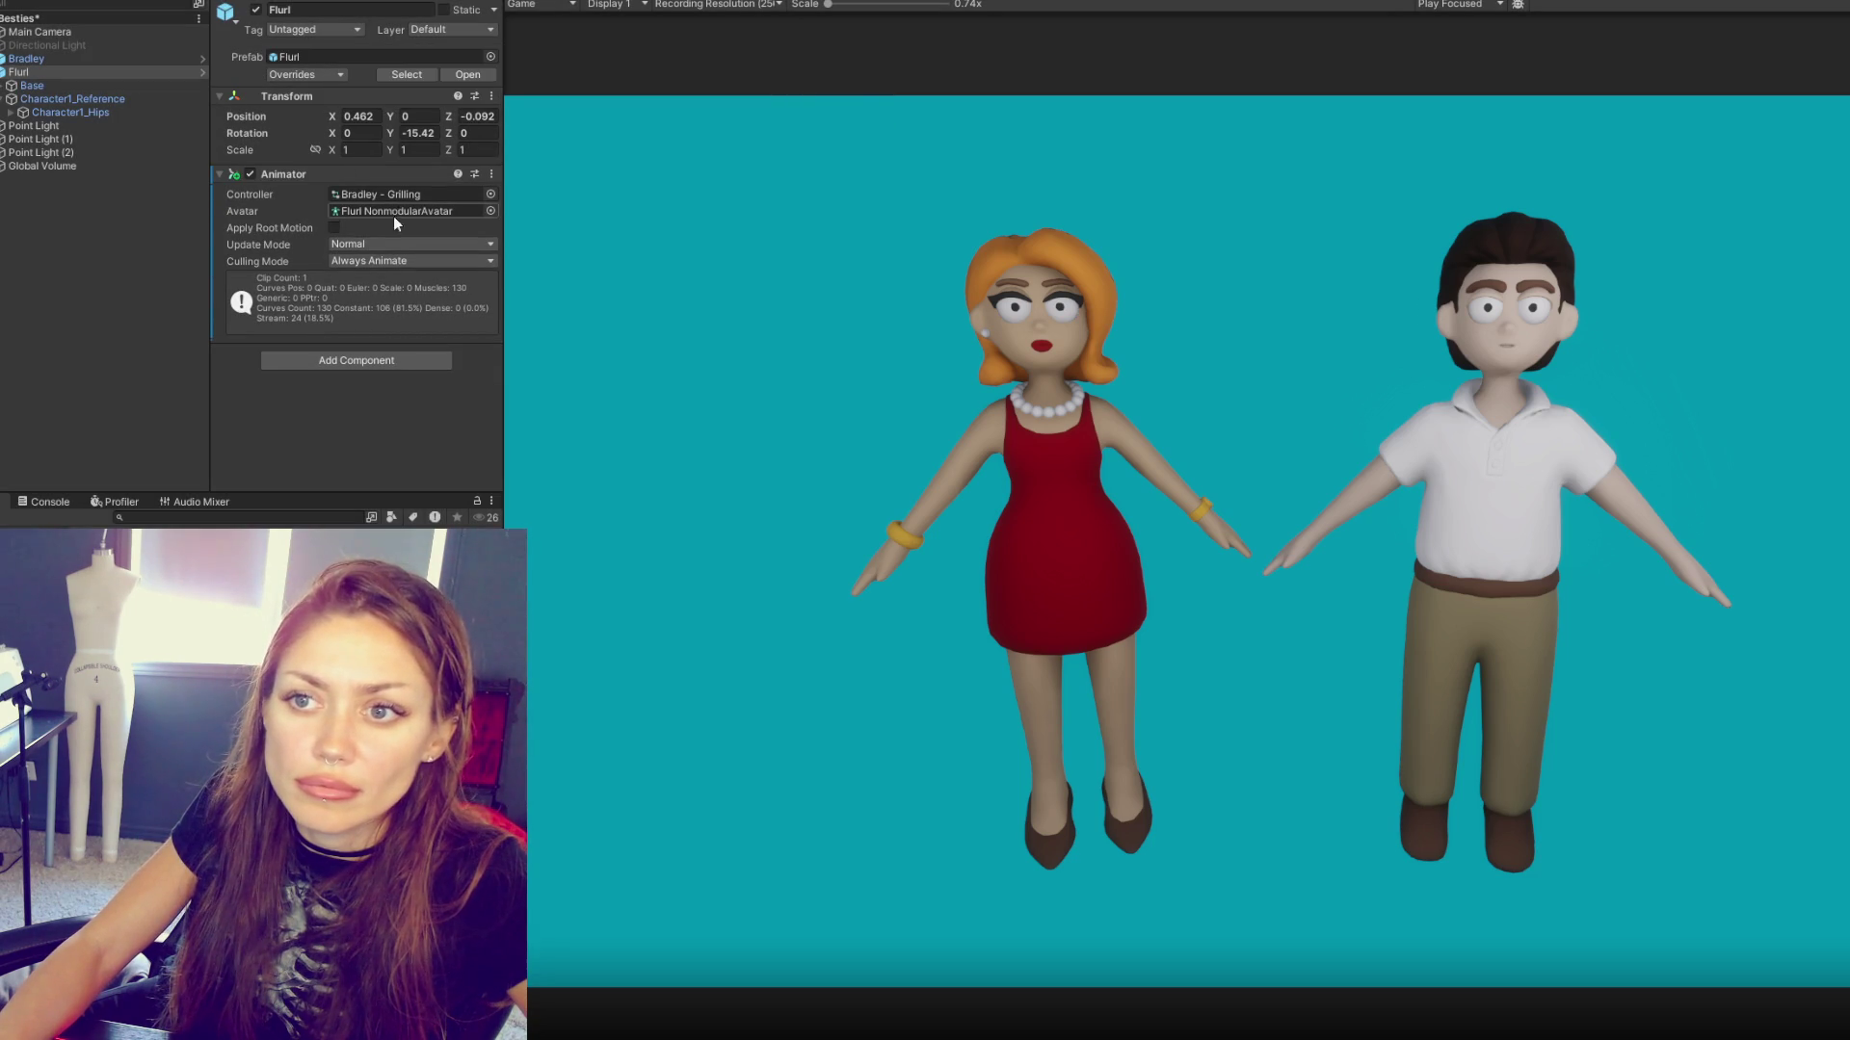
- Turn on Bradley's Animator for comparison, then reselect Flurl
left_click(87, 58)
left_click(251, 173)
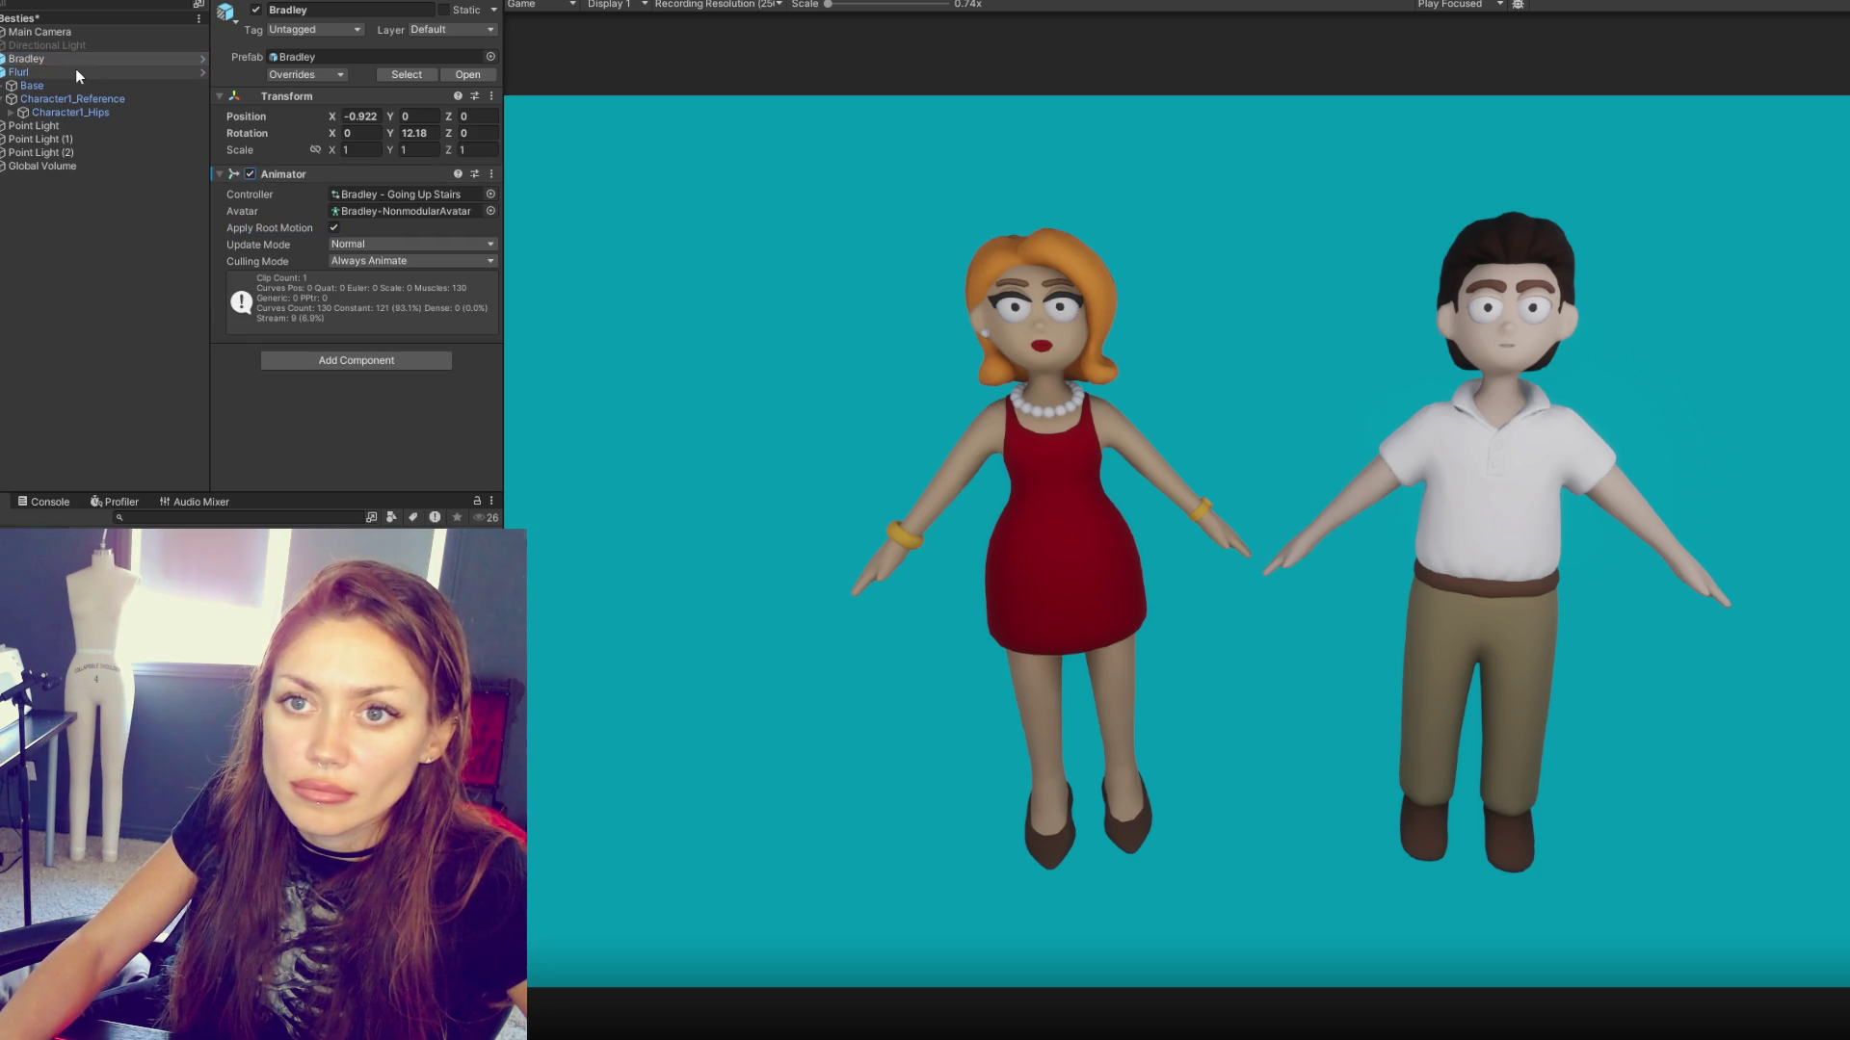
left_click(86, 69)
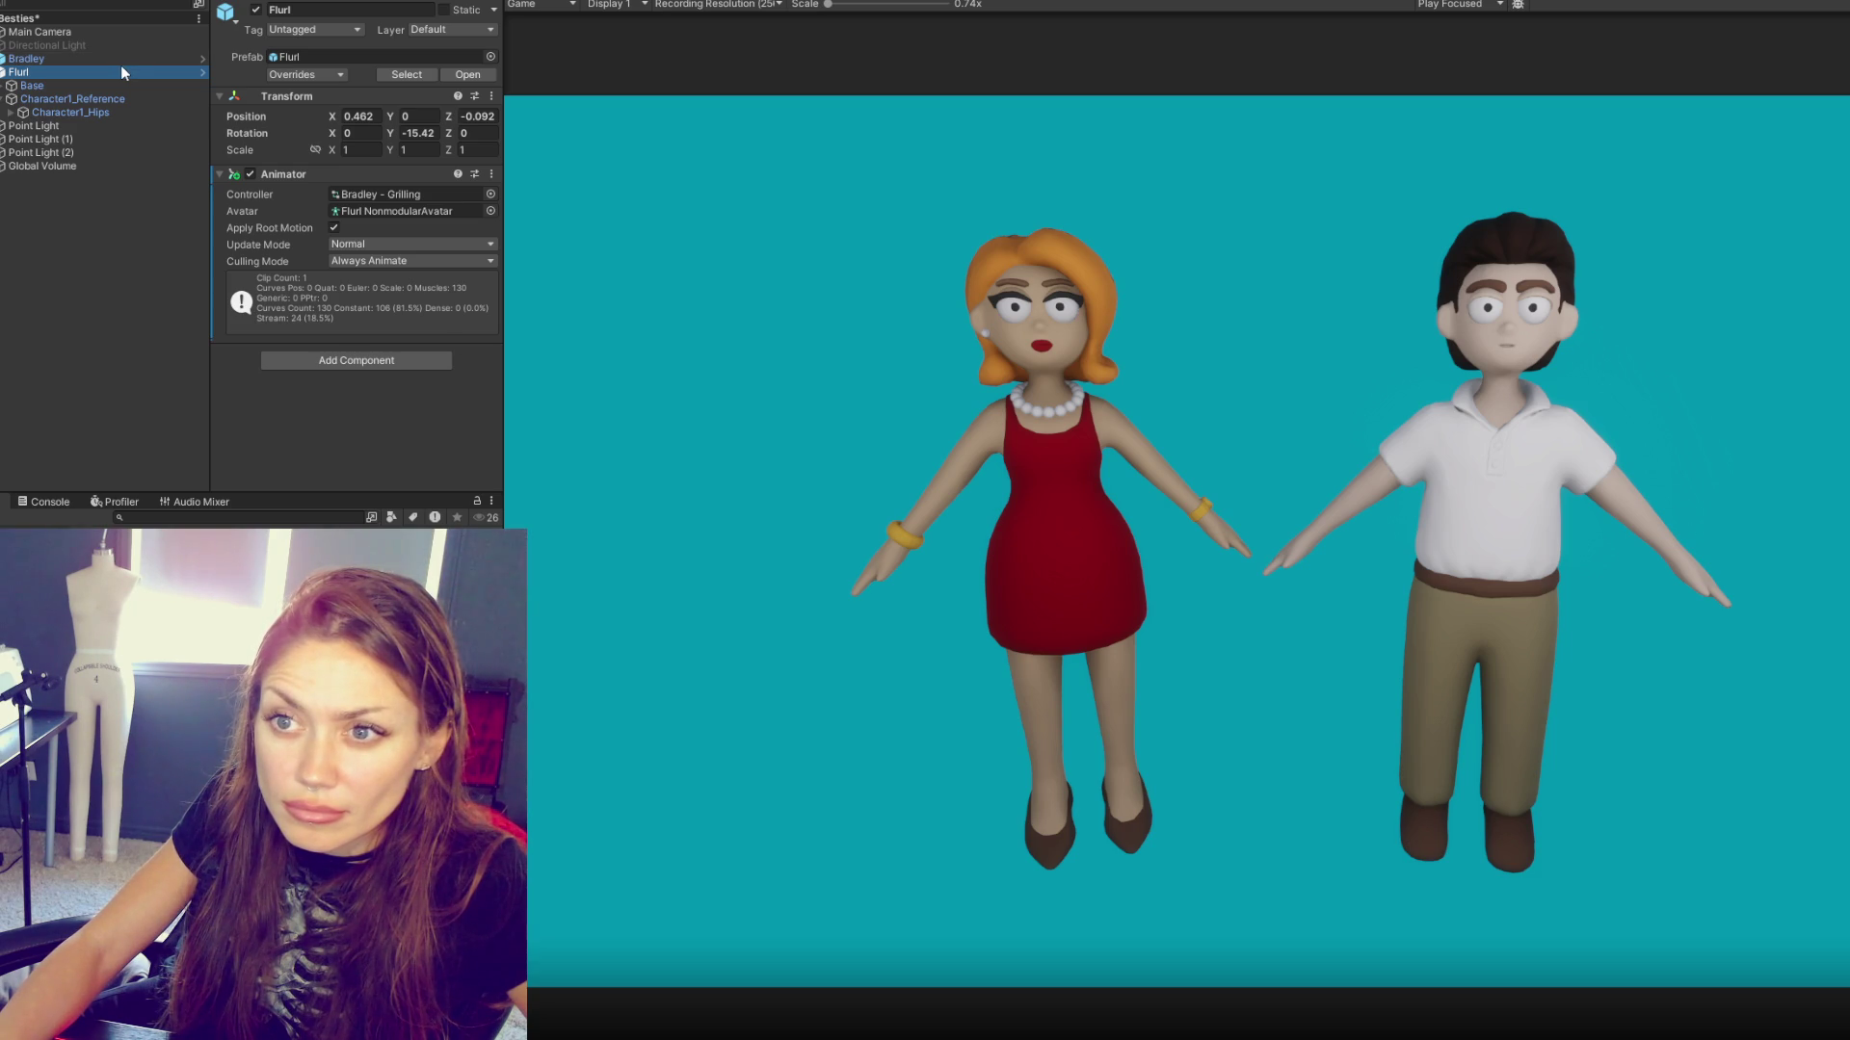
- Preview Flurl with the Flurl - Watching TV controller during play
left_click(54, 59)
left_click(48, 73)
key("ctrl+p")
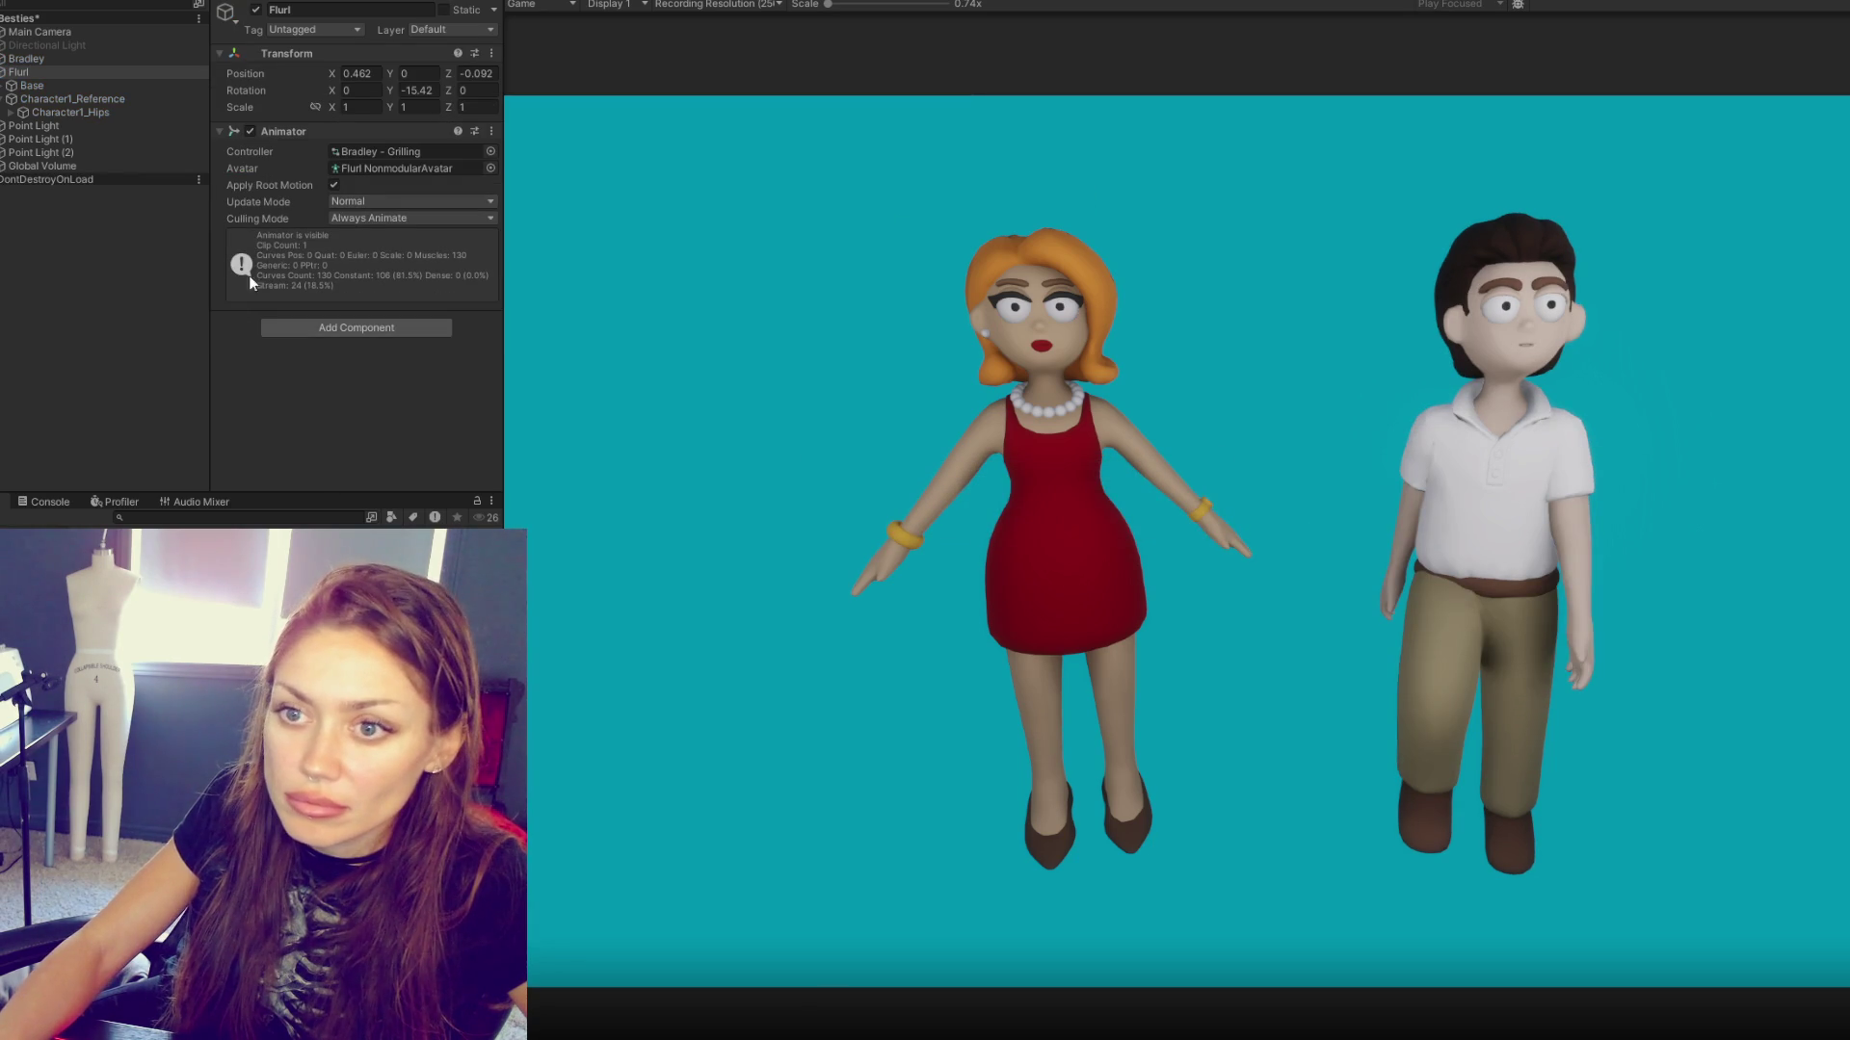
mouse_move(366, 444)
left_mouse_down()
mouse_move(360, 359)
mouse_move(413, 151)
left_mouse_up()
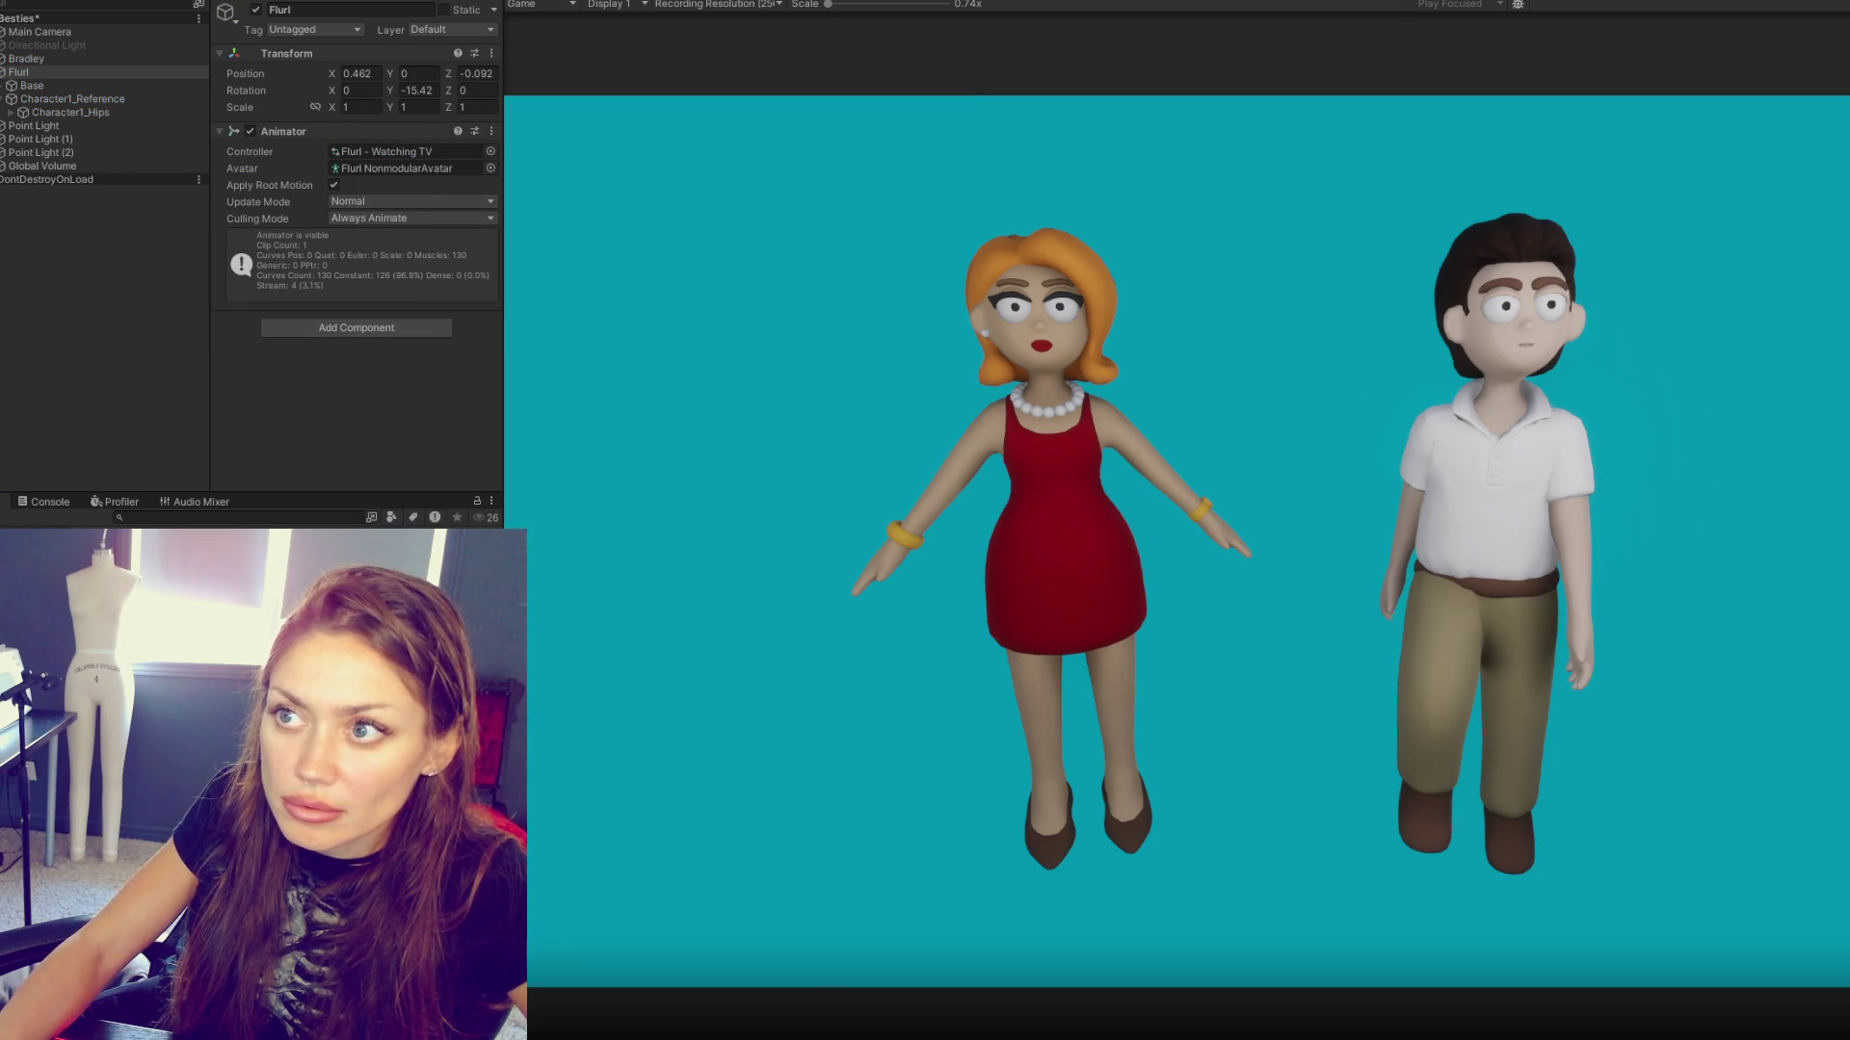
key("ctrl+p")
- Swap Flurl to the Flurl - On Lounger controller and preview it in Play mode
left_click_drag(392, 185, 386, 195)
key("ctrl+p")
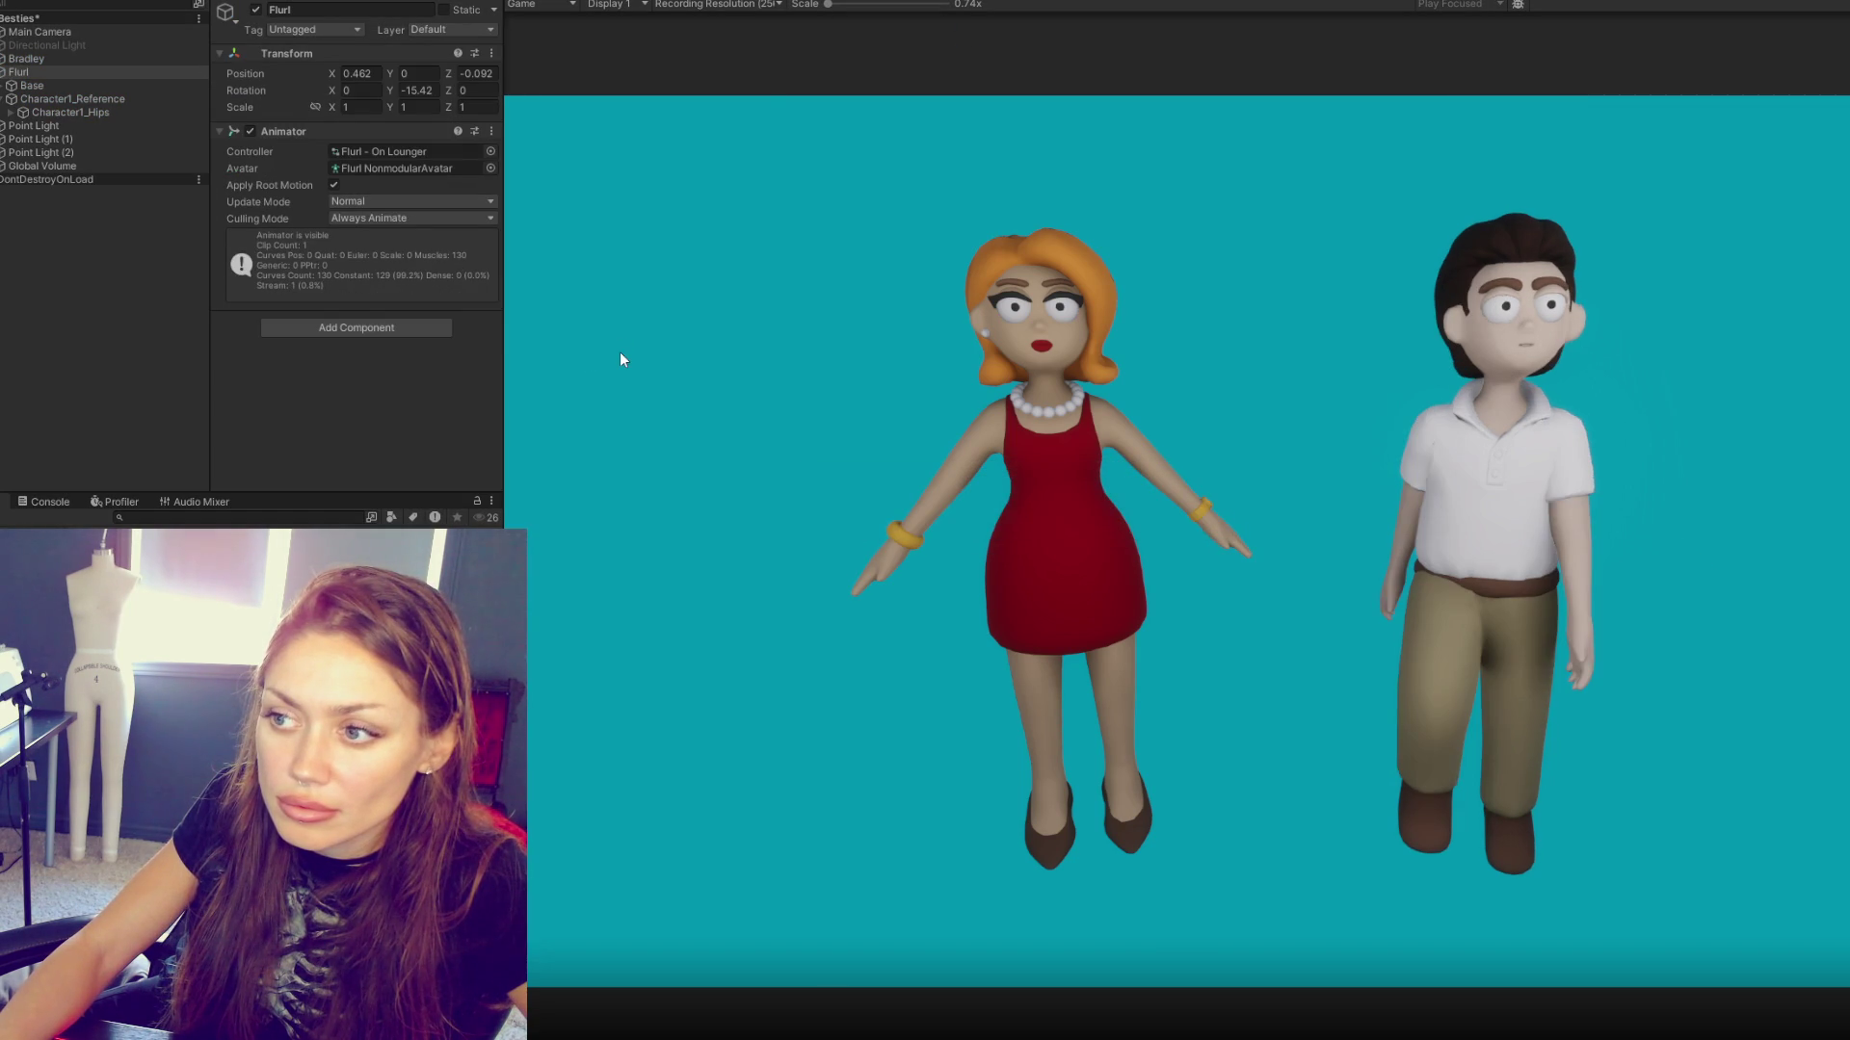
key("ctrl+p")
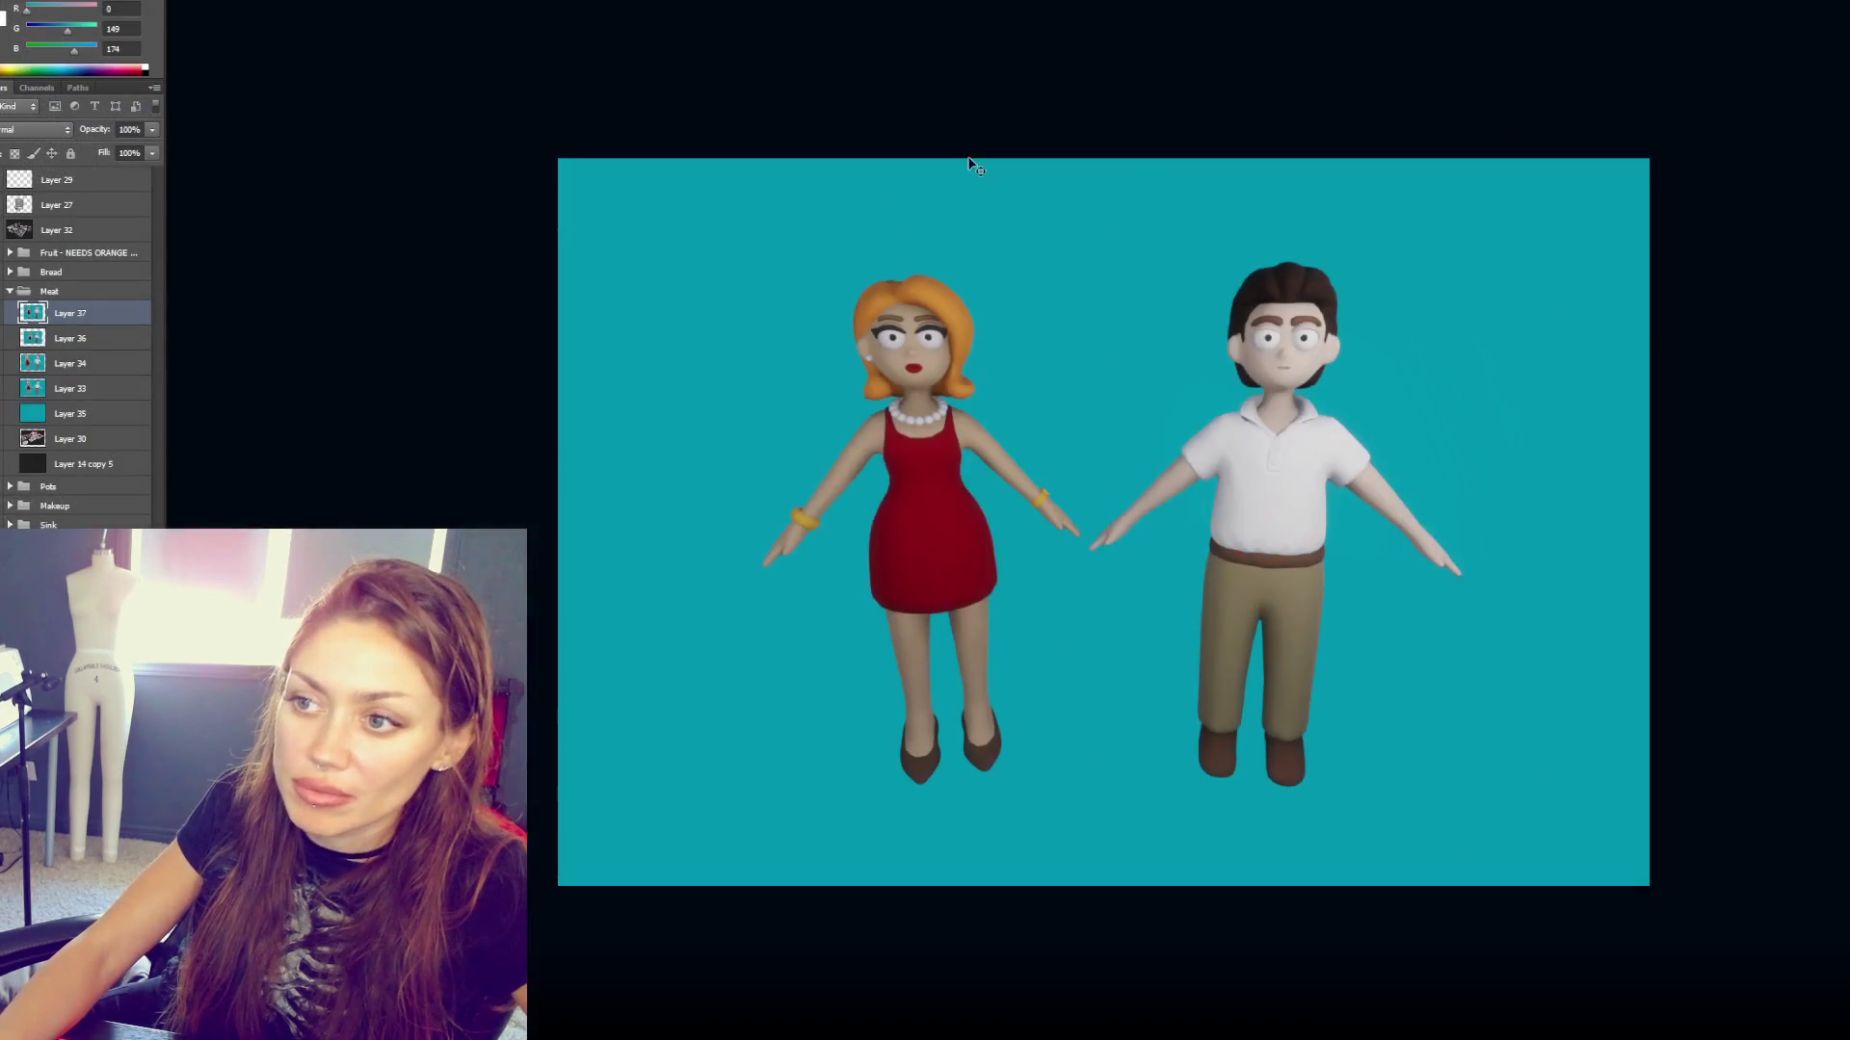
- Quit Photoshop, declining to save Goodies - product shots.psd
key("ctrl+q")
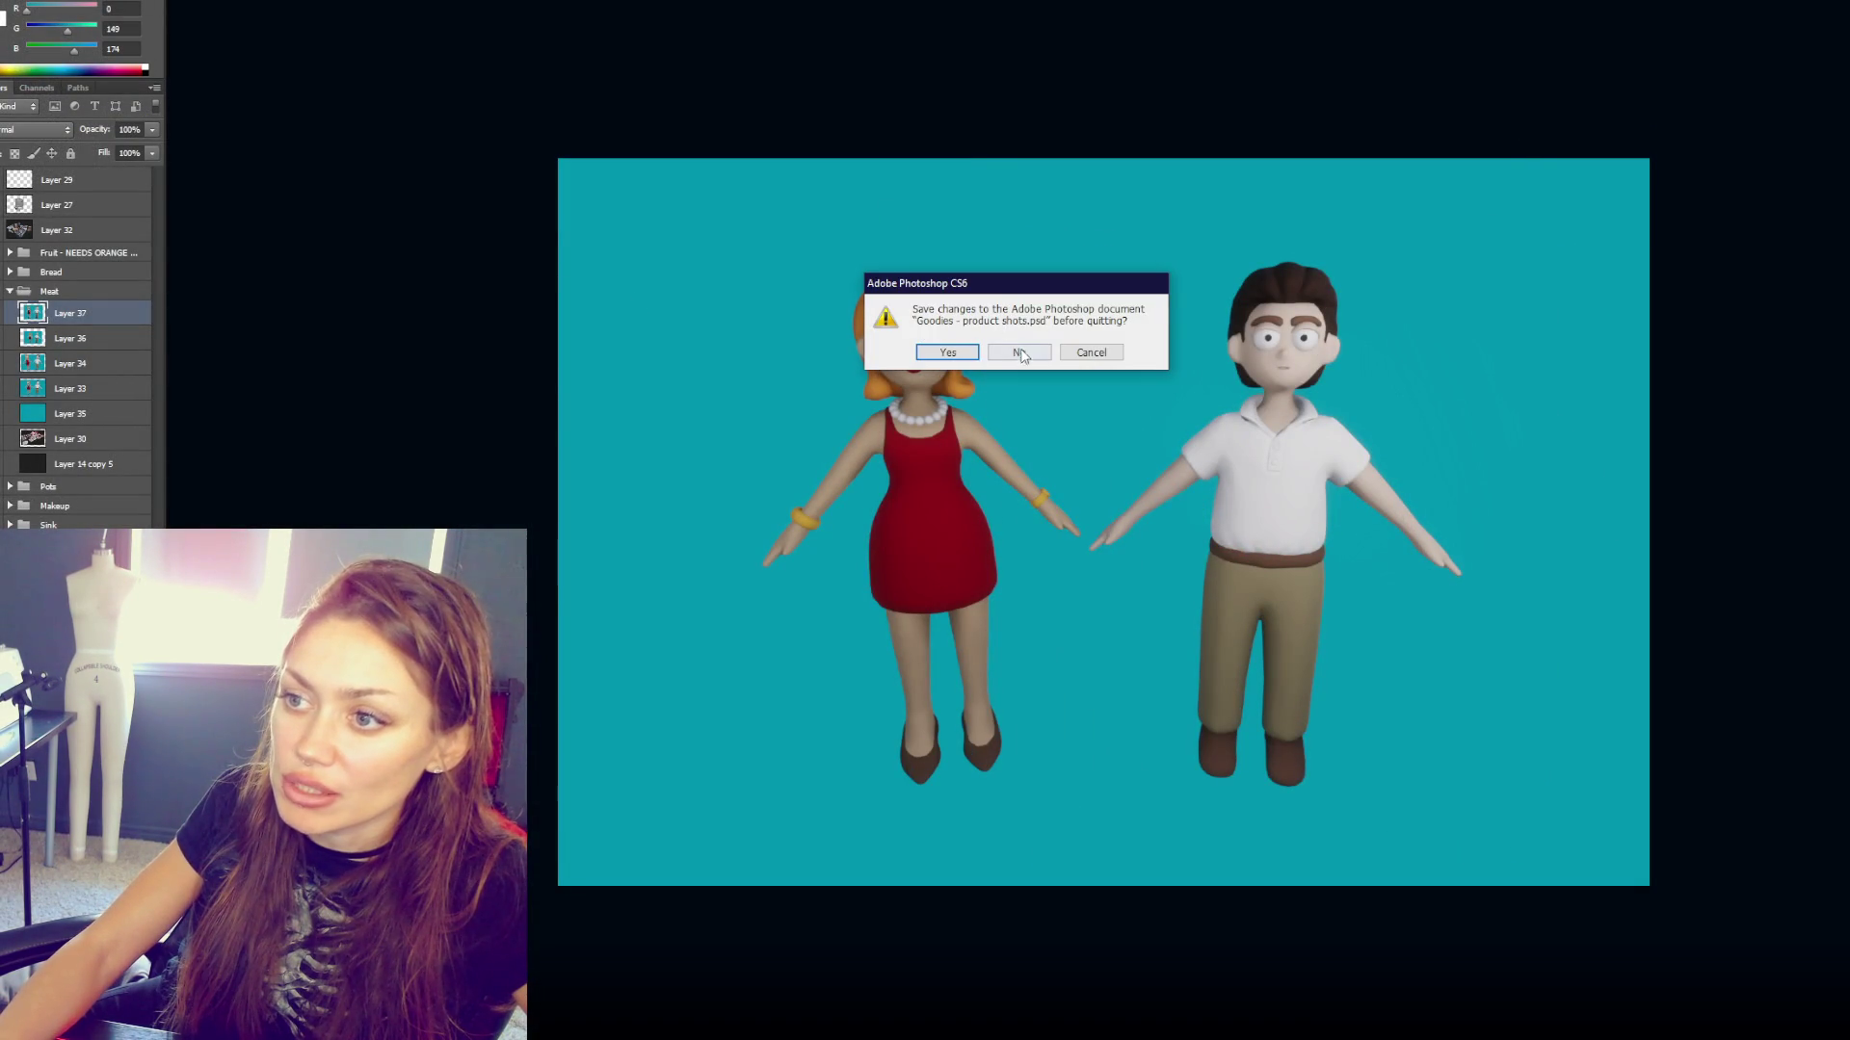
left_click(1018, 352)
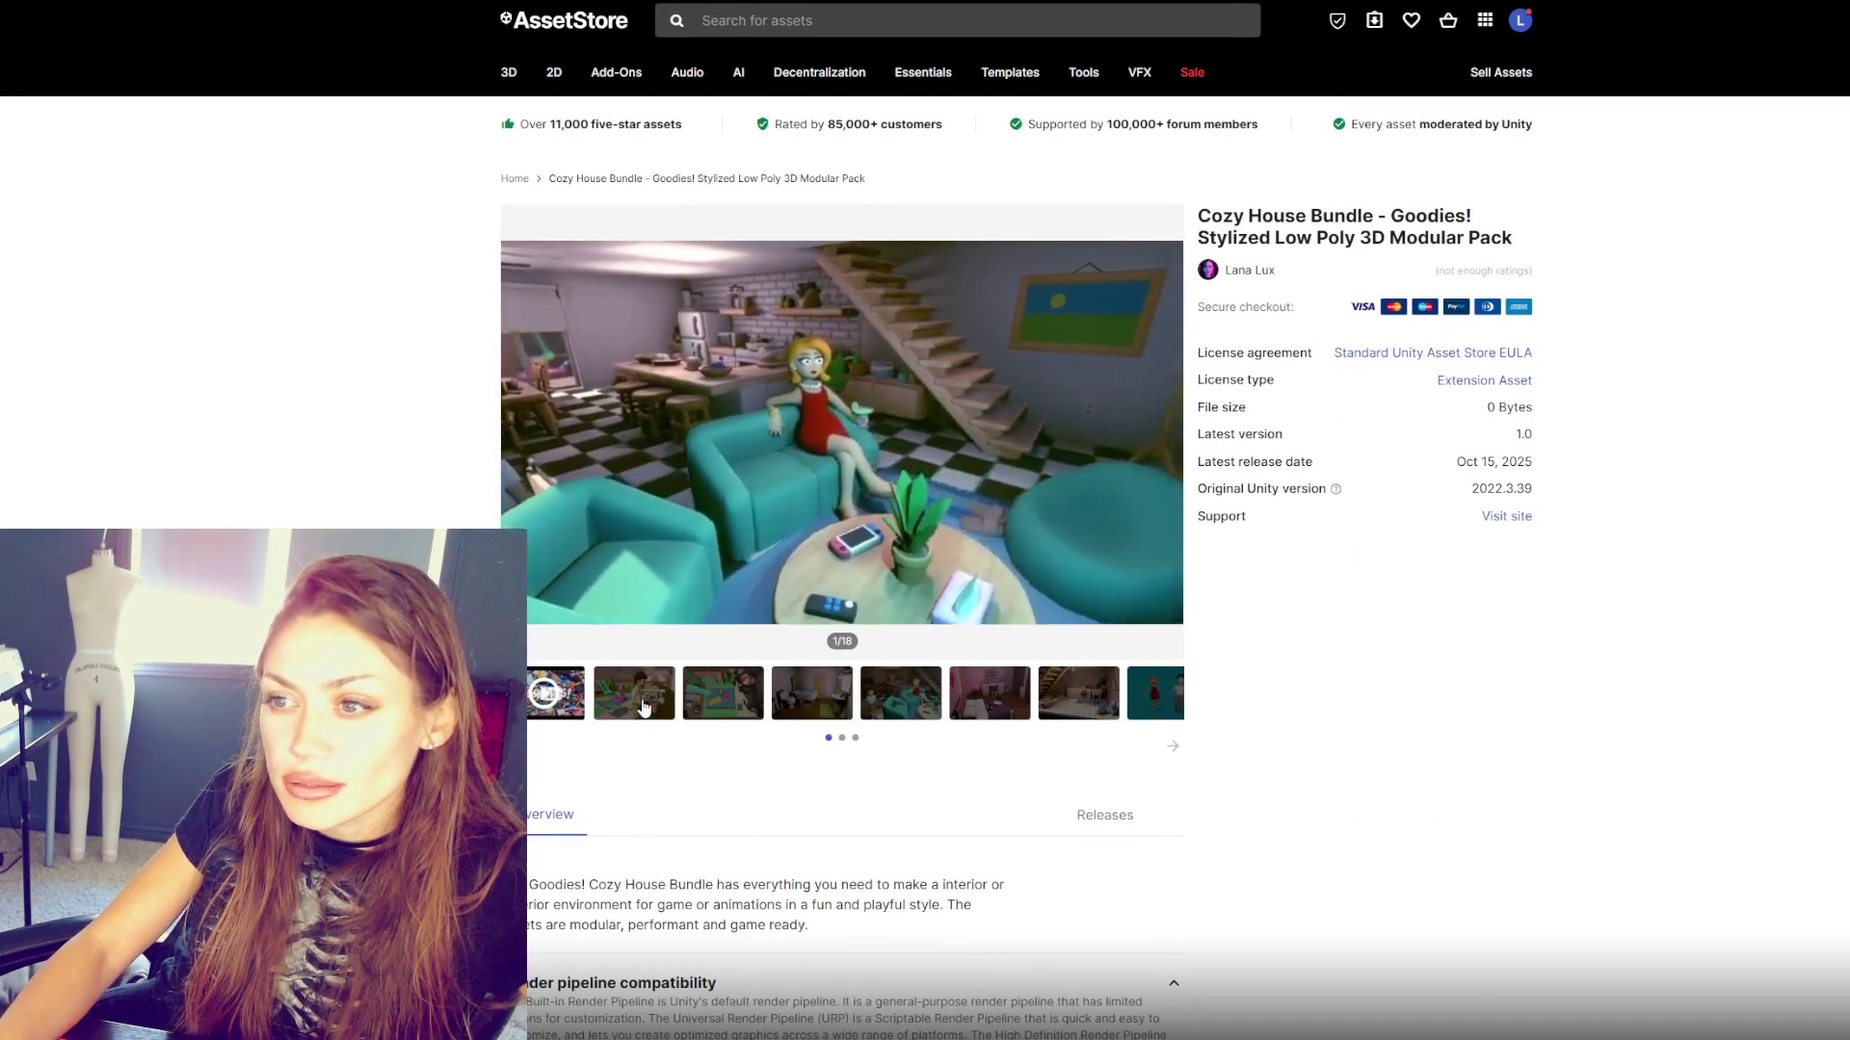
- Scroll the Cozy House Bundle page and open a preview image
scroll(1647, 702, "down", 10)
scroll(1697, 685, "down", 3)
left_click(772, 498)
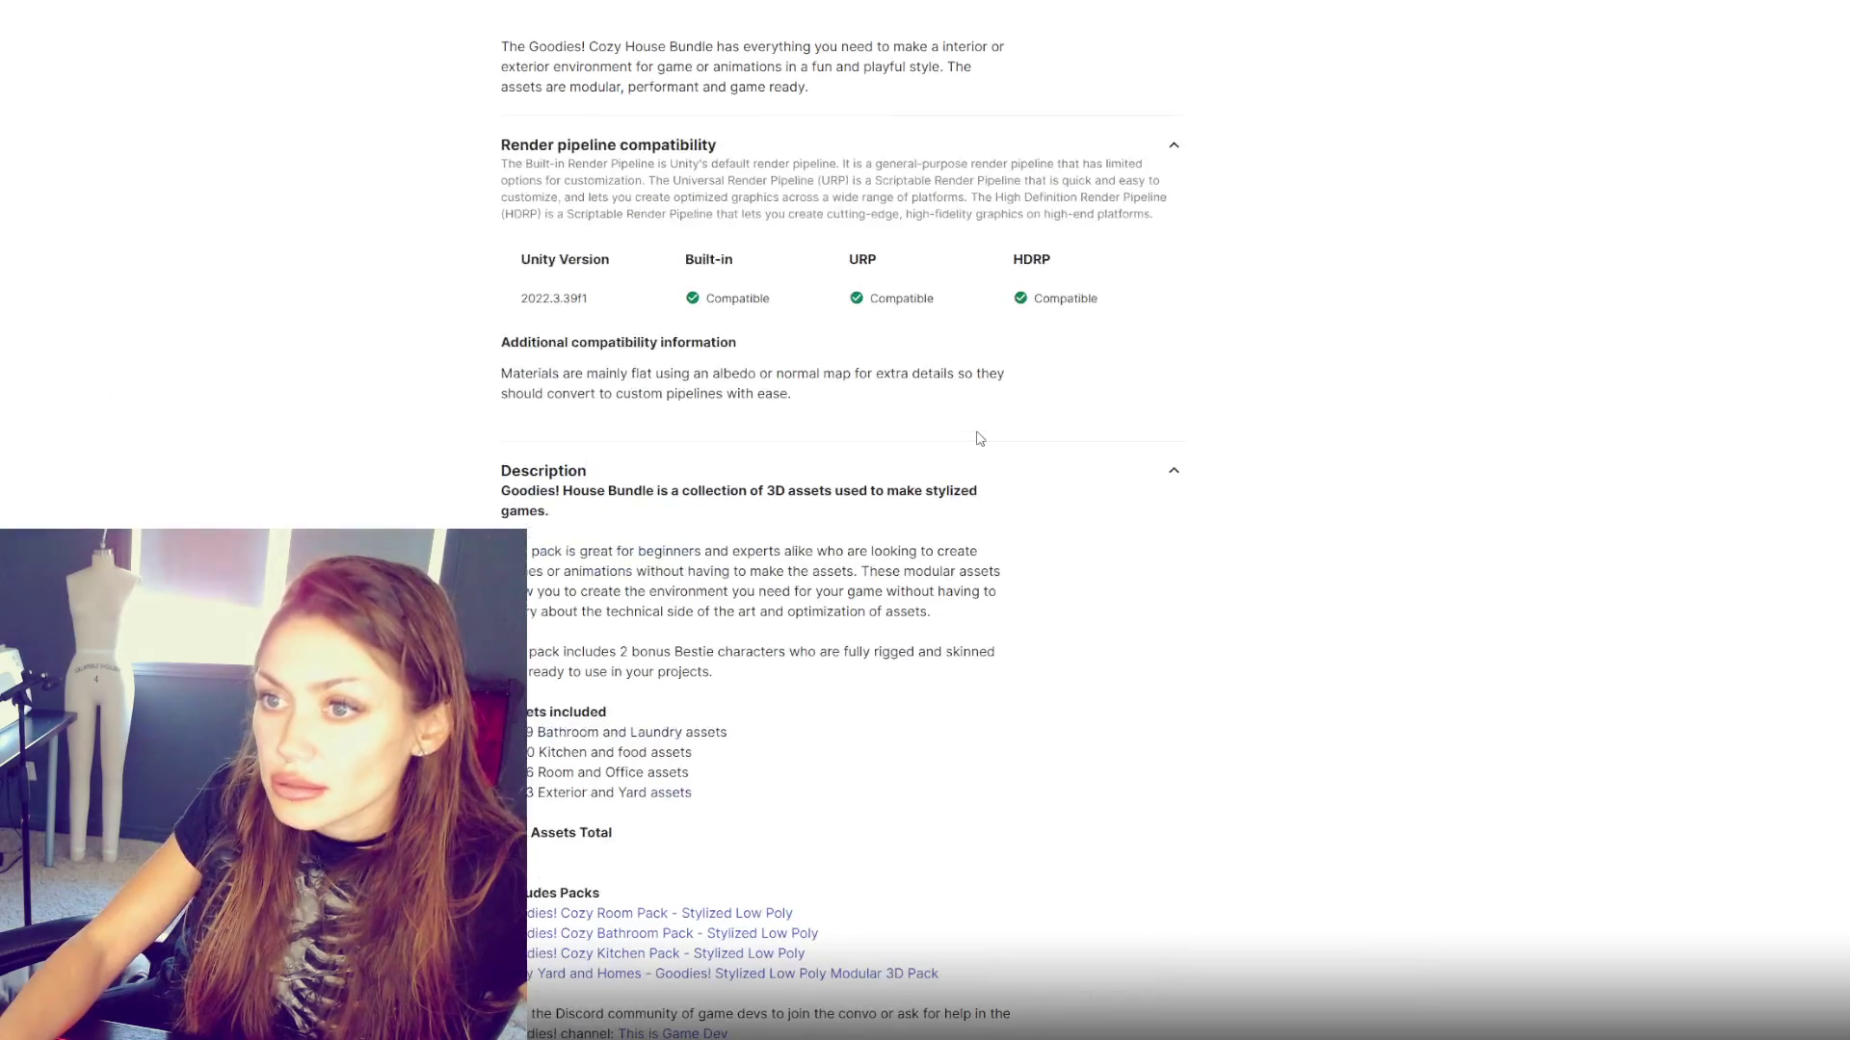
scroll(984, 439, "up", 5)
scroll(986, 443, "up", 4)
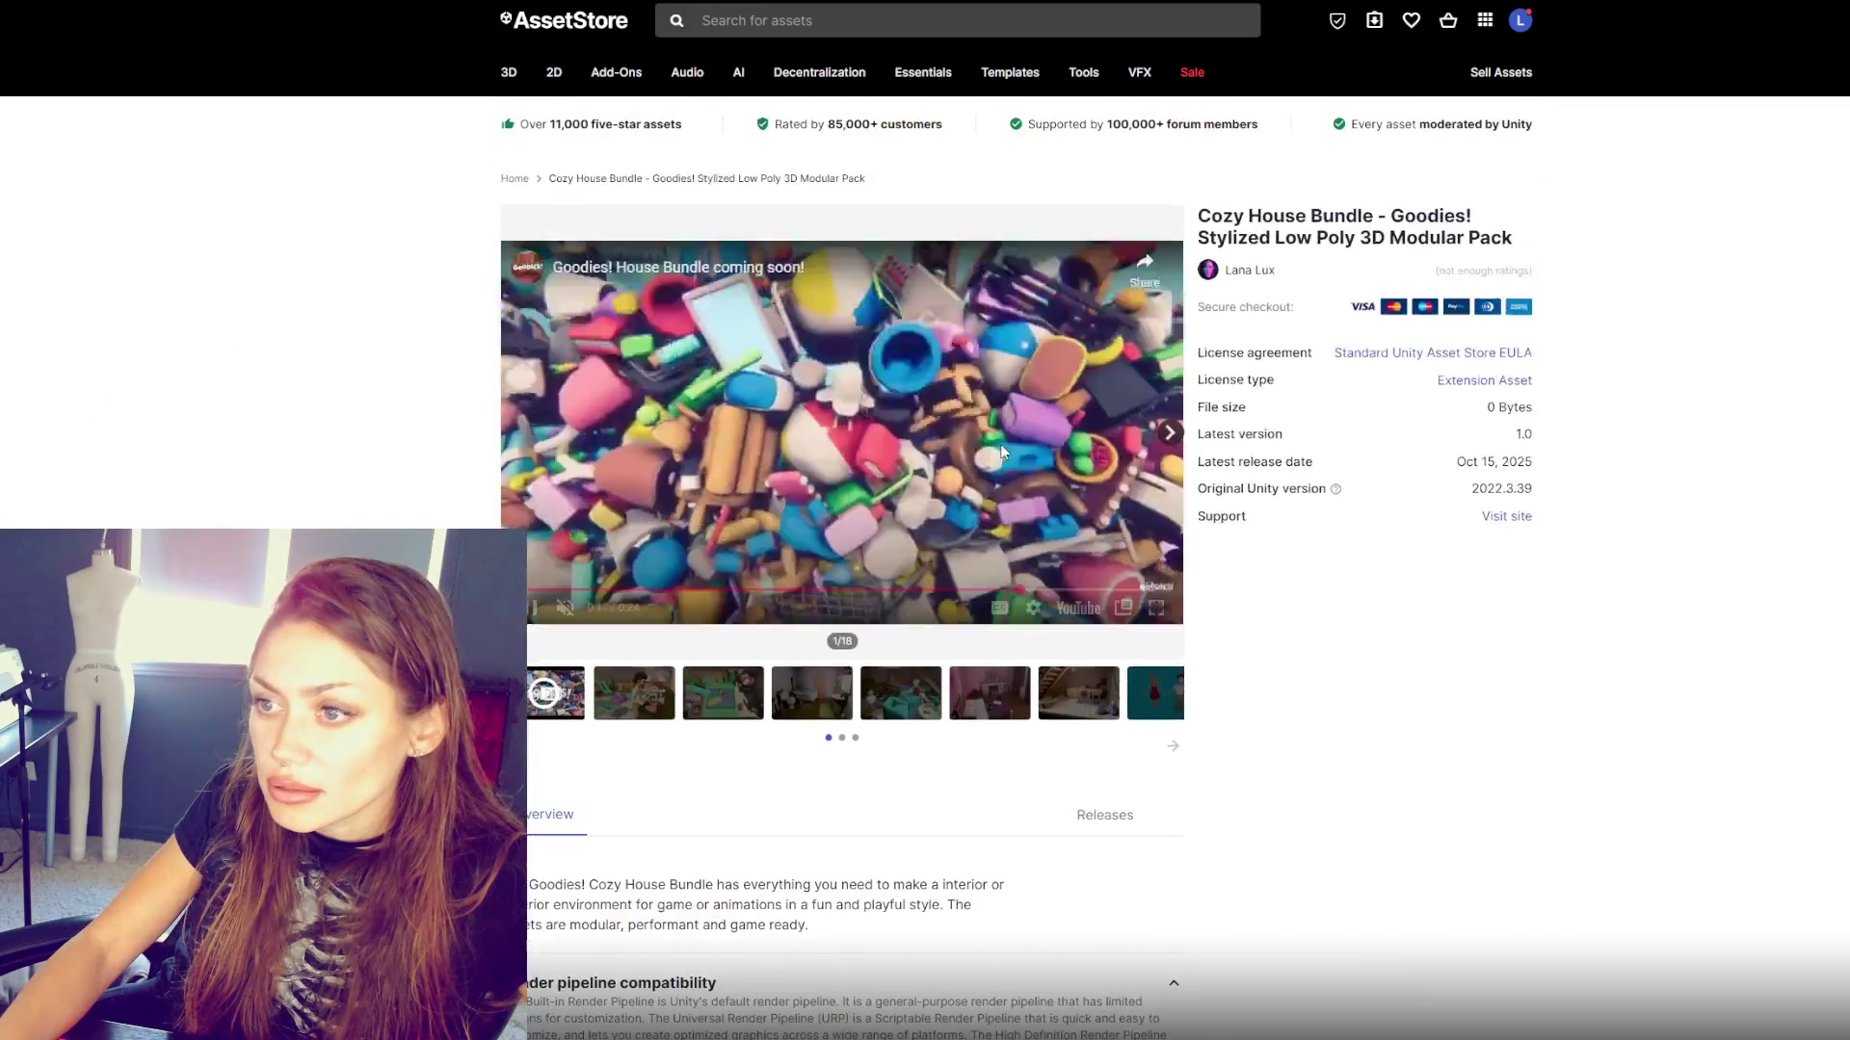
- Step through the room preview thumbnails, including the bathroom and laundry room
left_click(728, 696)
left_click(806, 702)
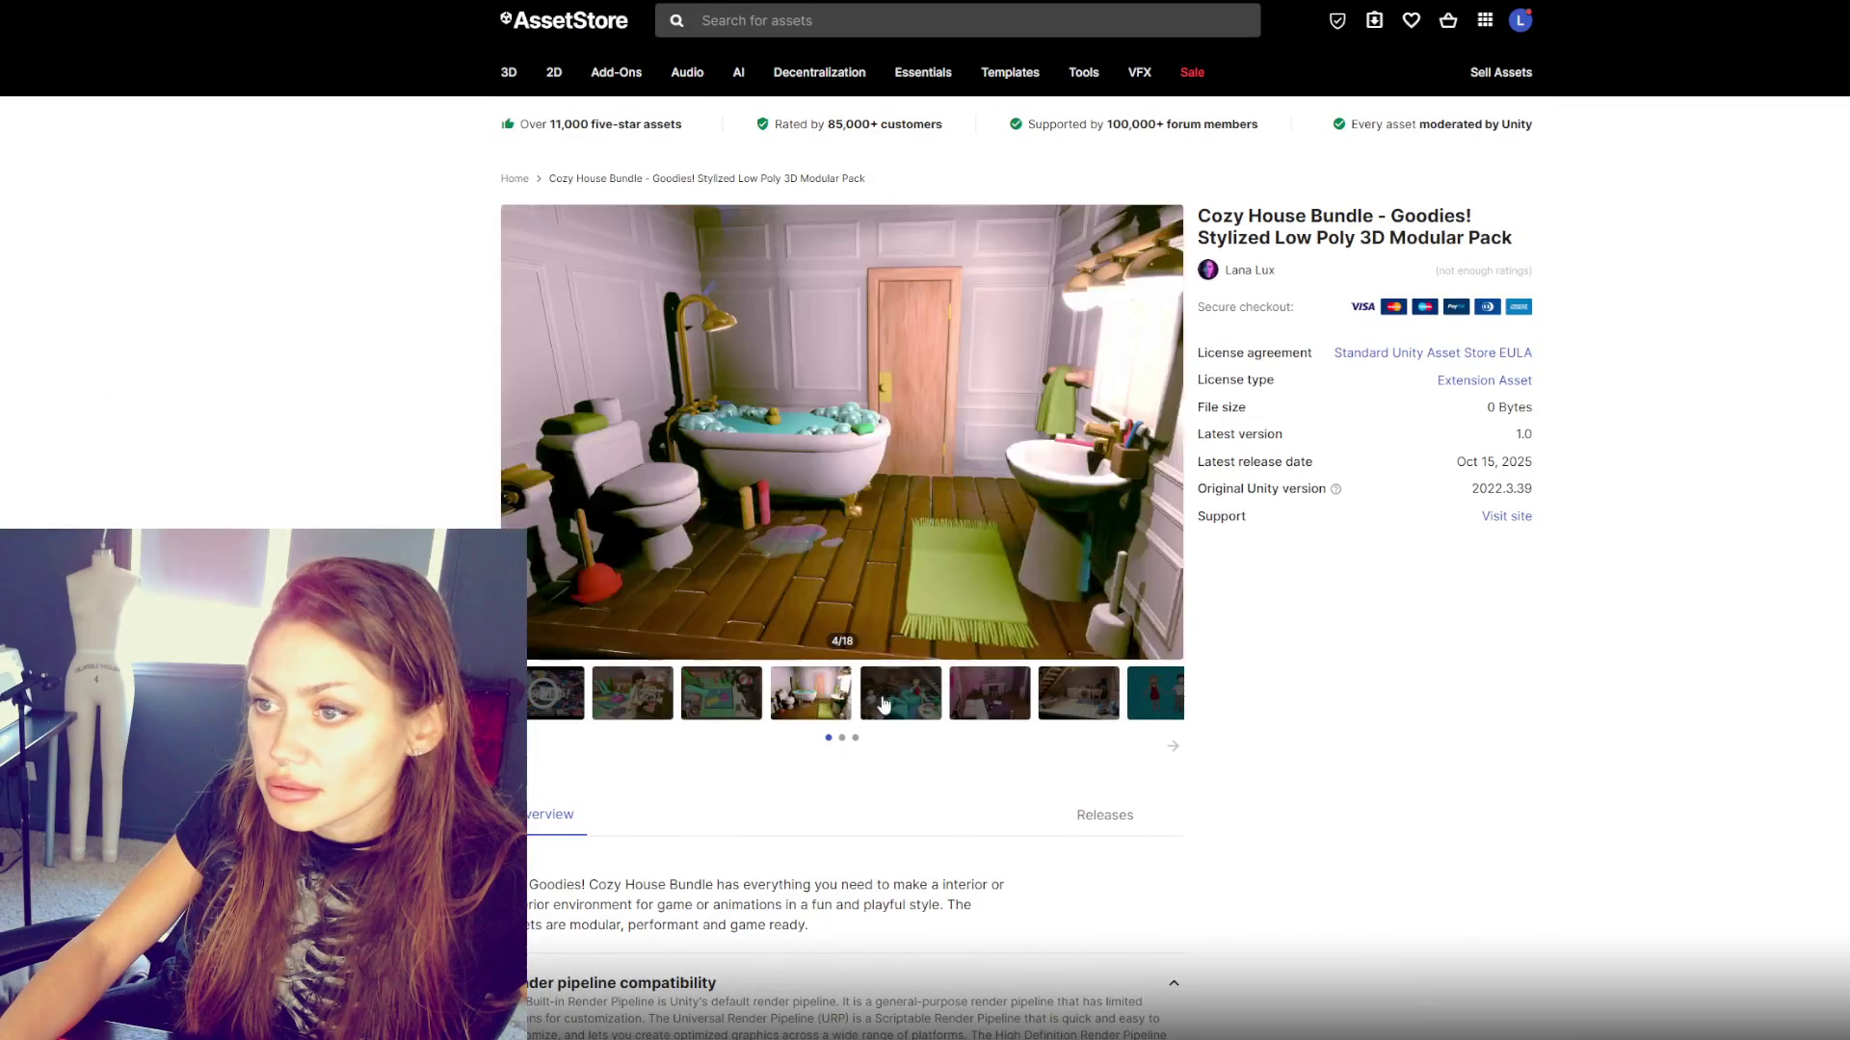
left_click(901, 696)
left_click(990, 695)
left_click(1159, 702)
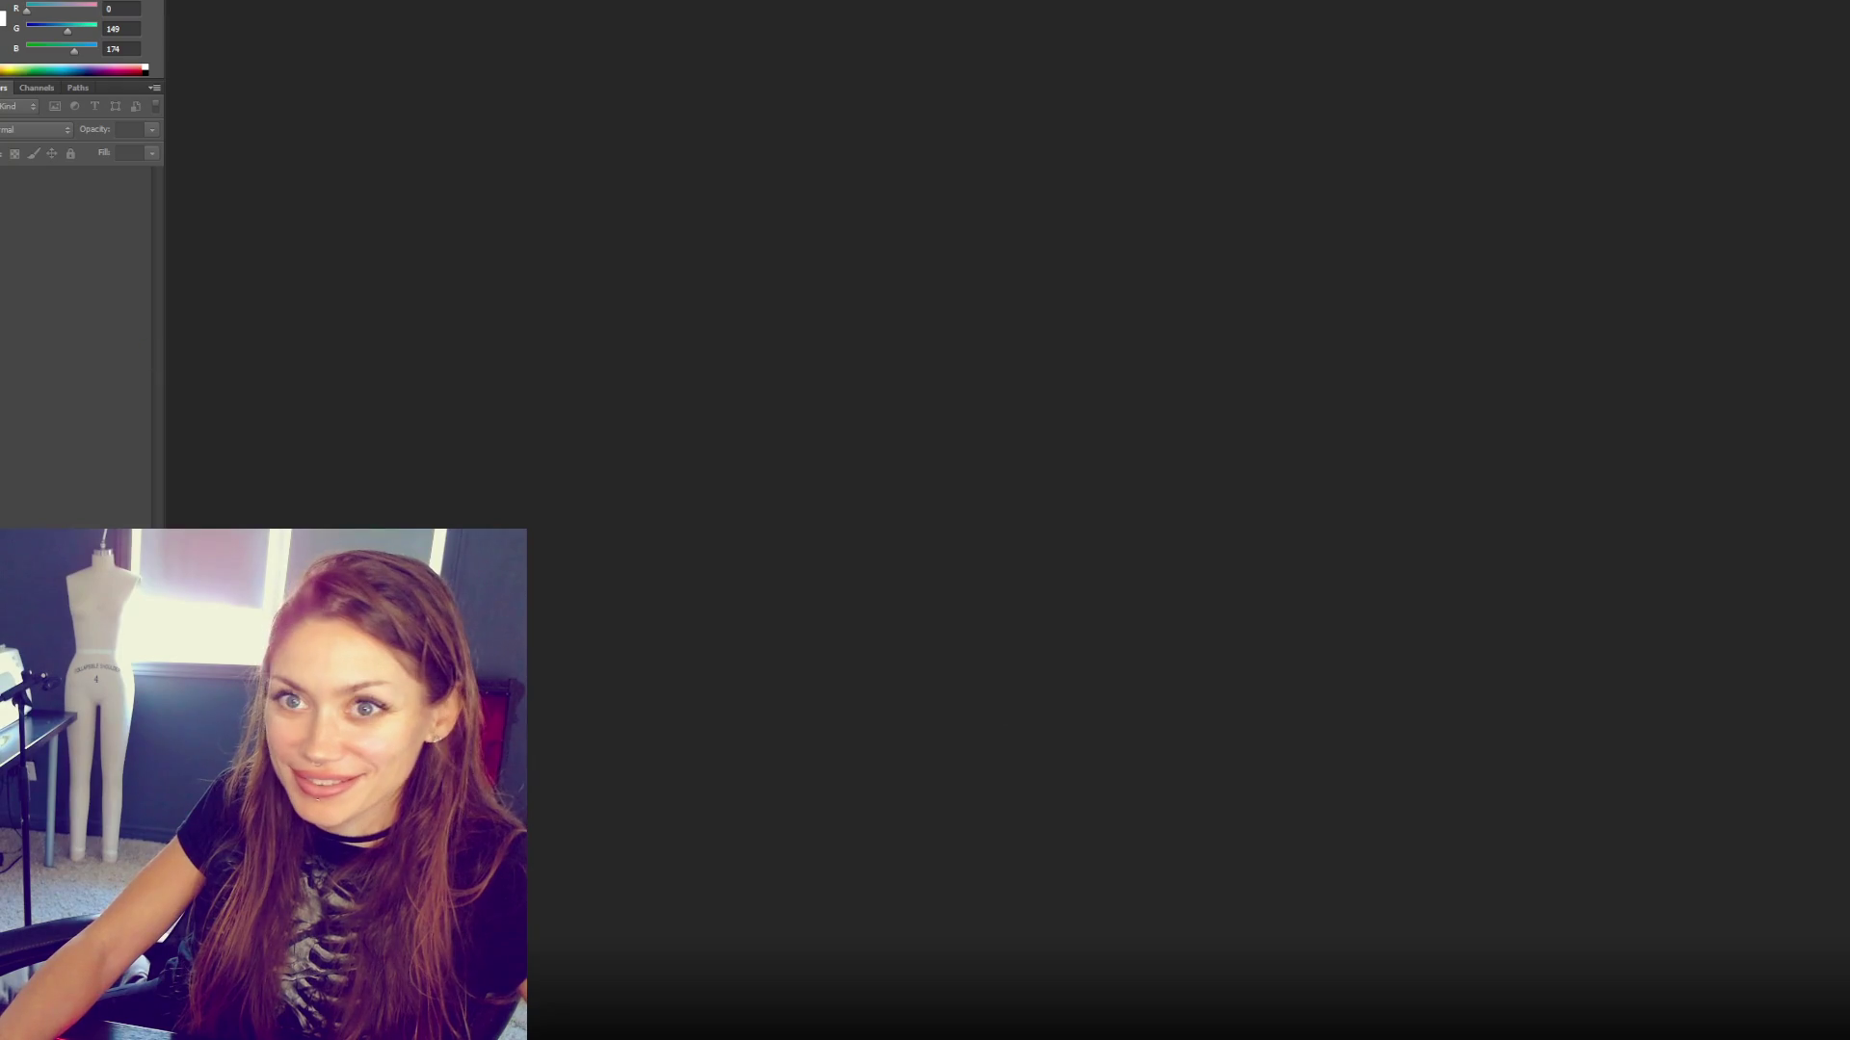
- Reopen Goodies - product shots.psd from the recent files list
key("alt+f")
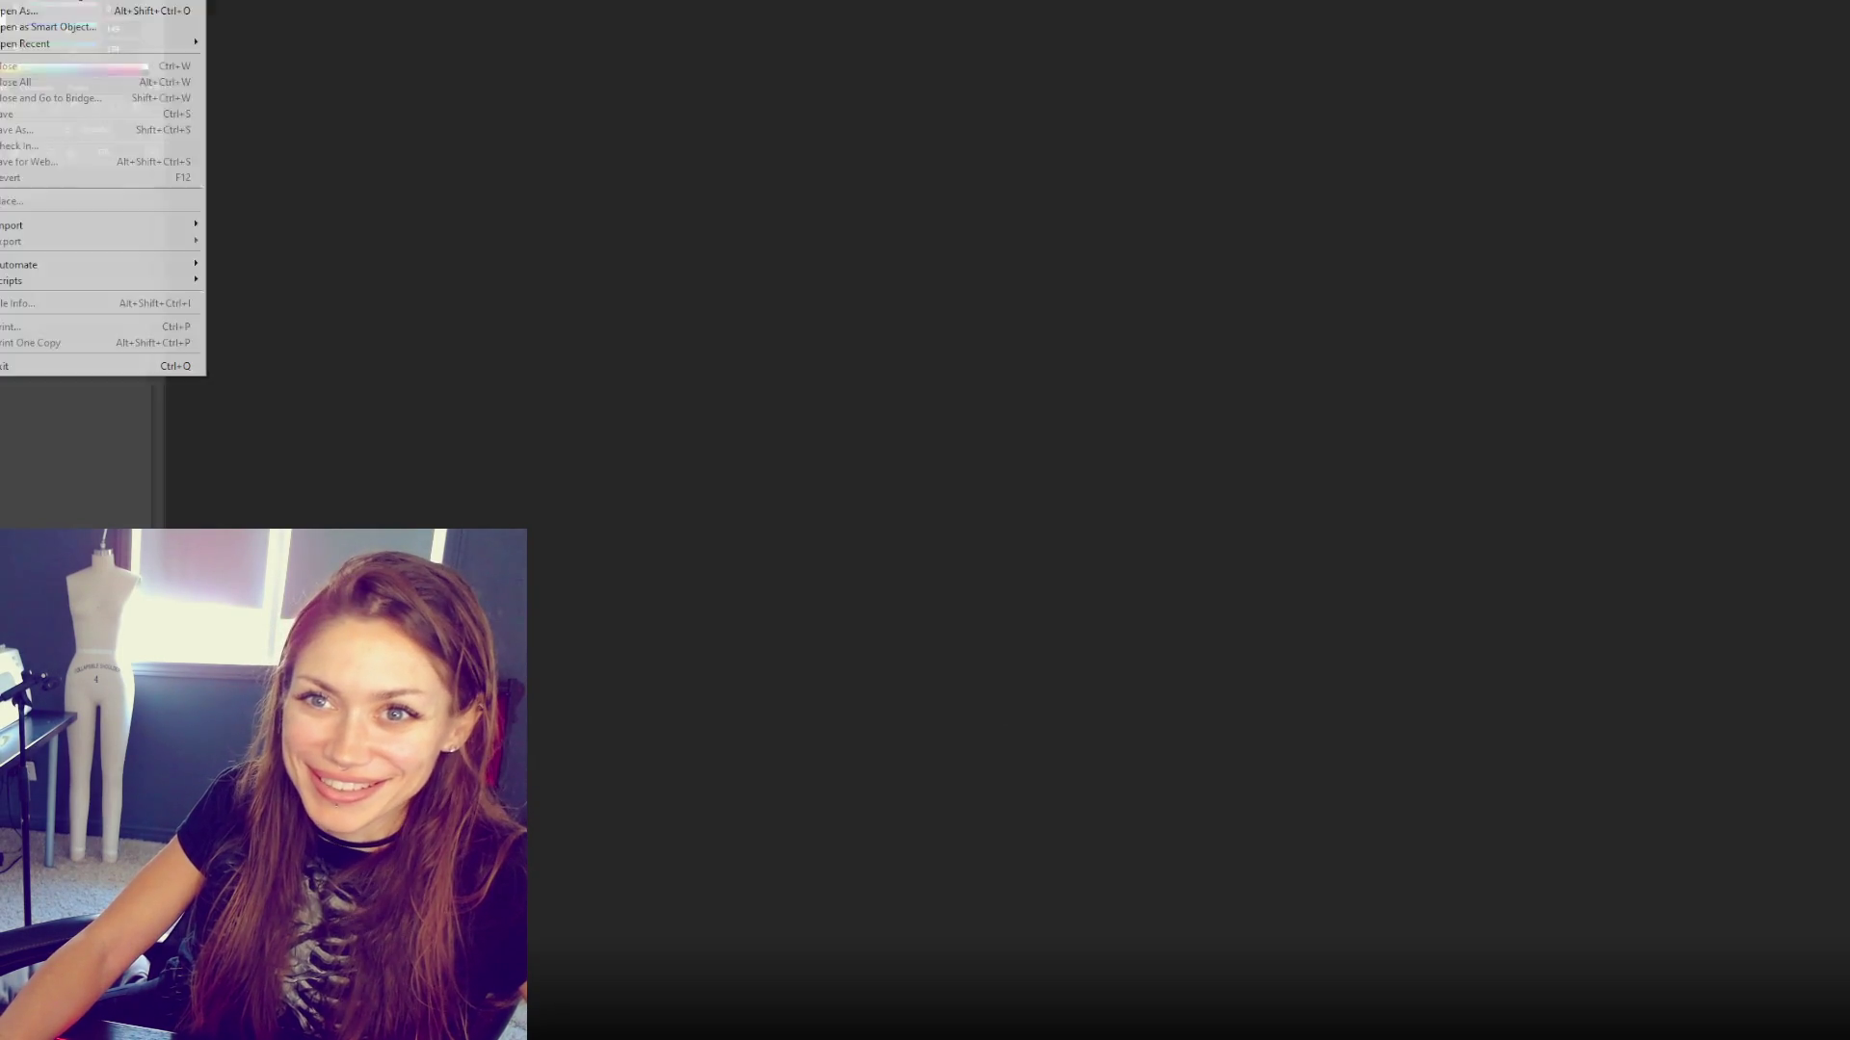
mouse_move(145, 43)
left_click(329, 45)
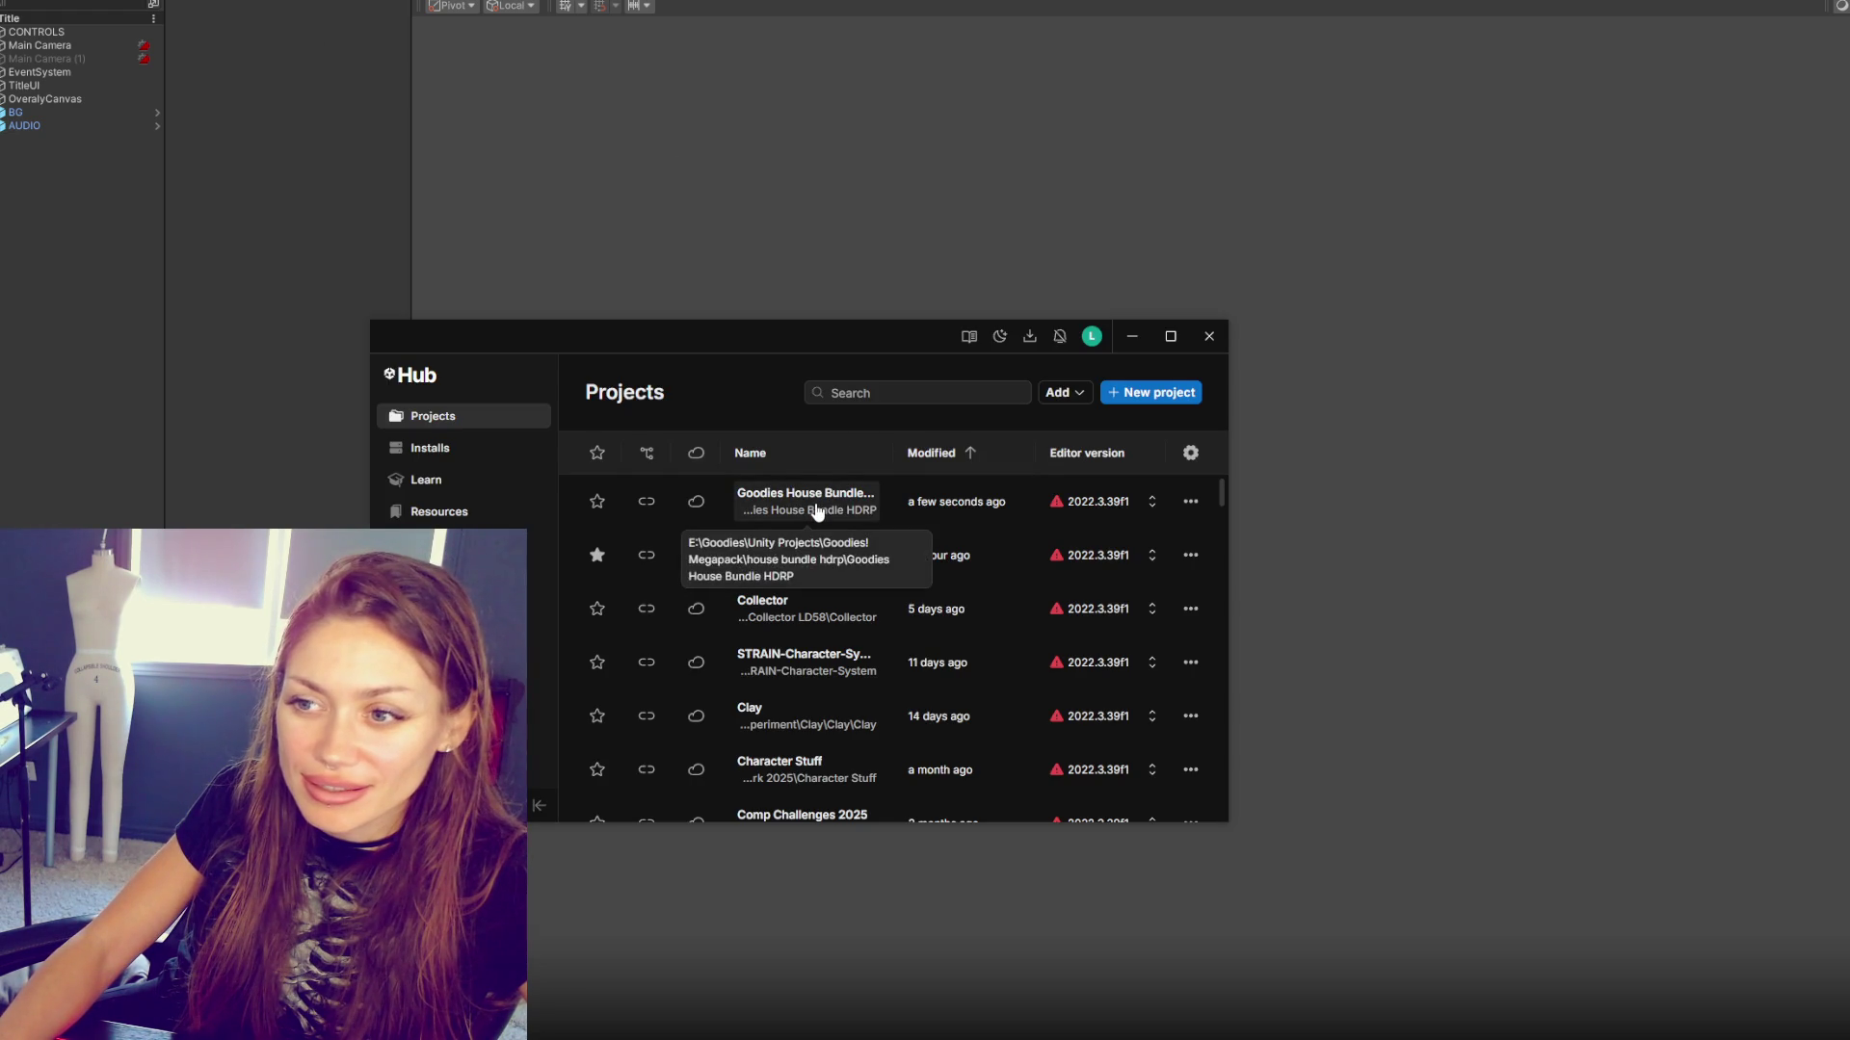
- Try opening Goodies House Bundle HDRP, acknowledge it's already open, and close Unity Hub
left_click(809, 501)
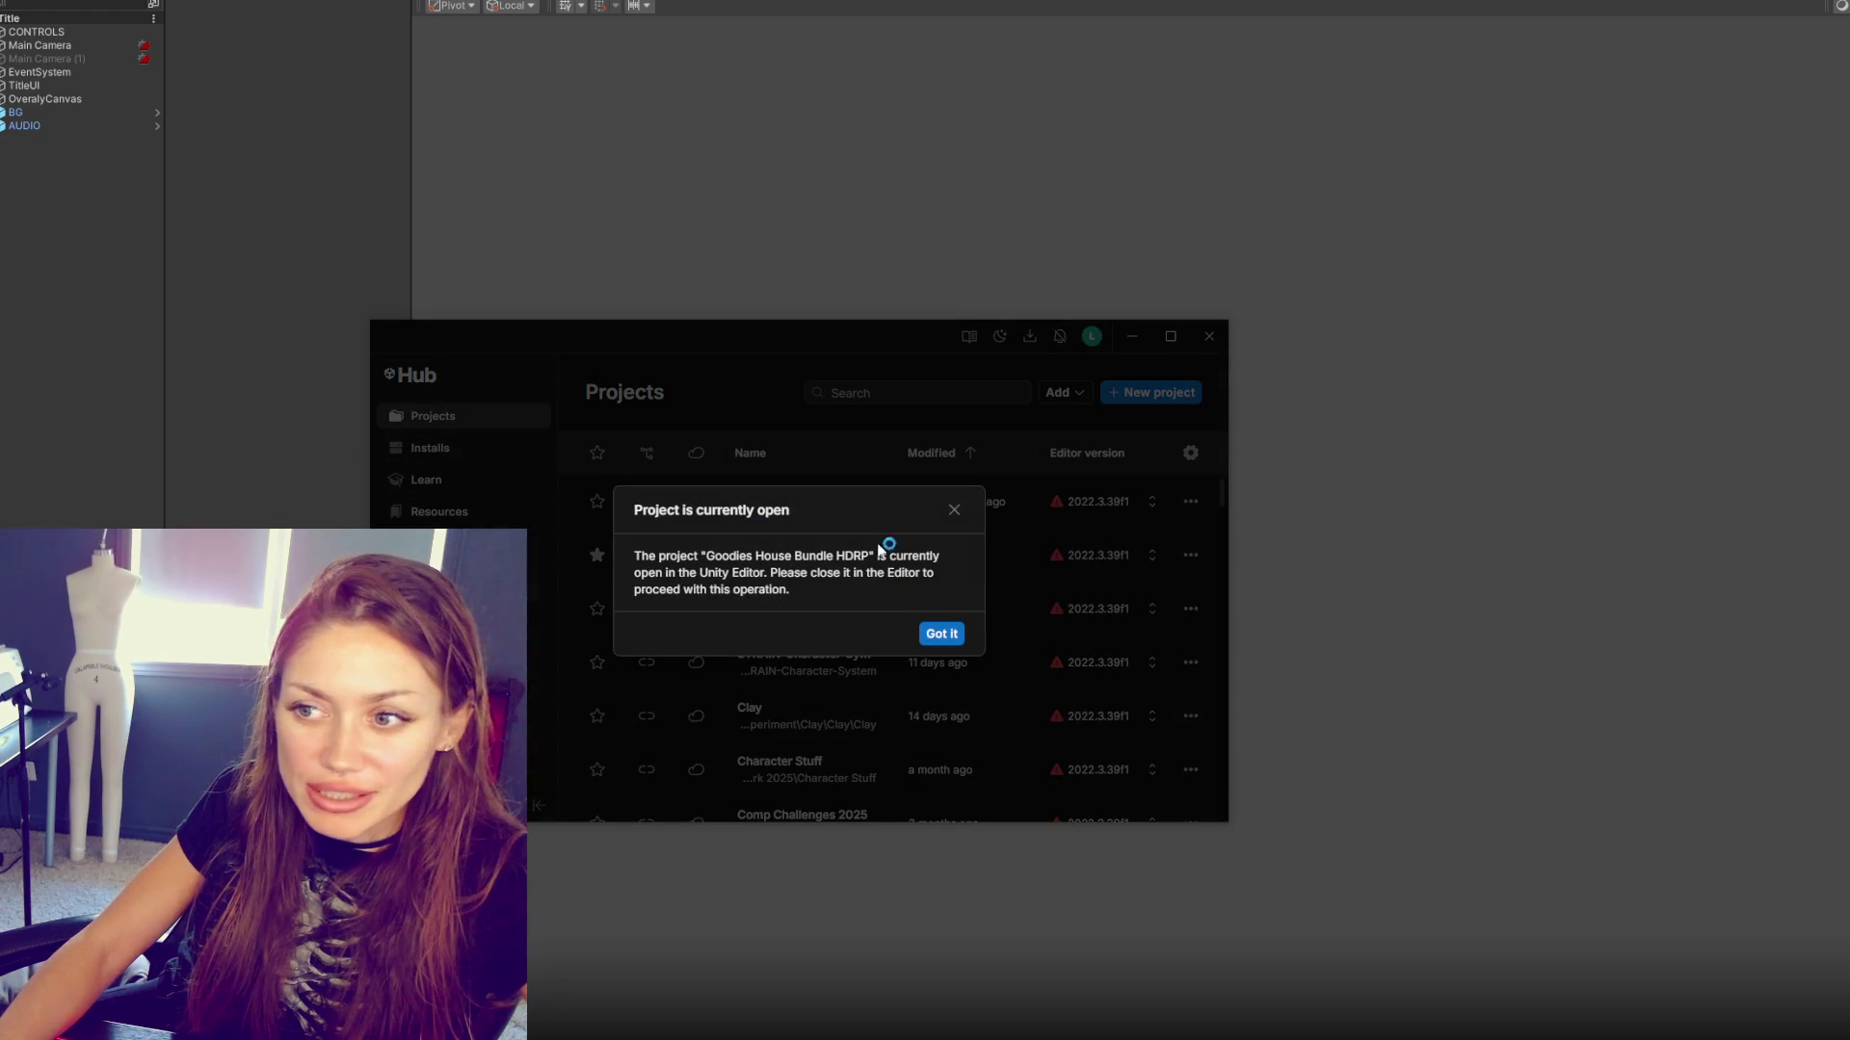
left_click(941, 633)
left_click(1209, 336)
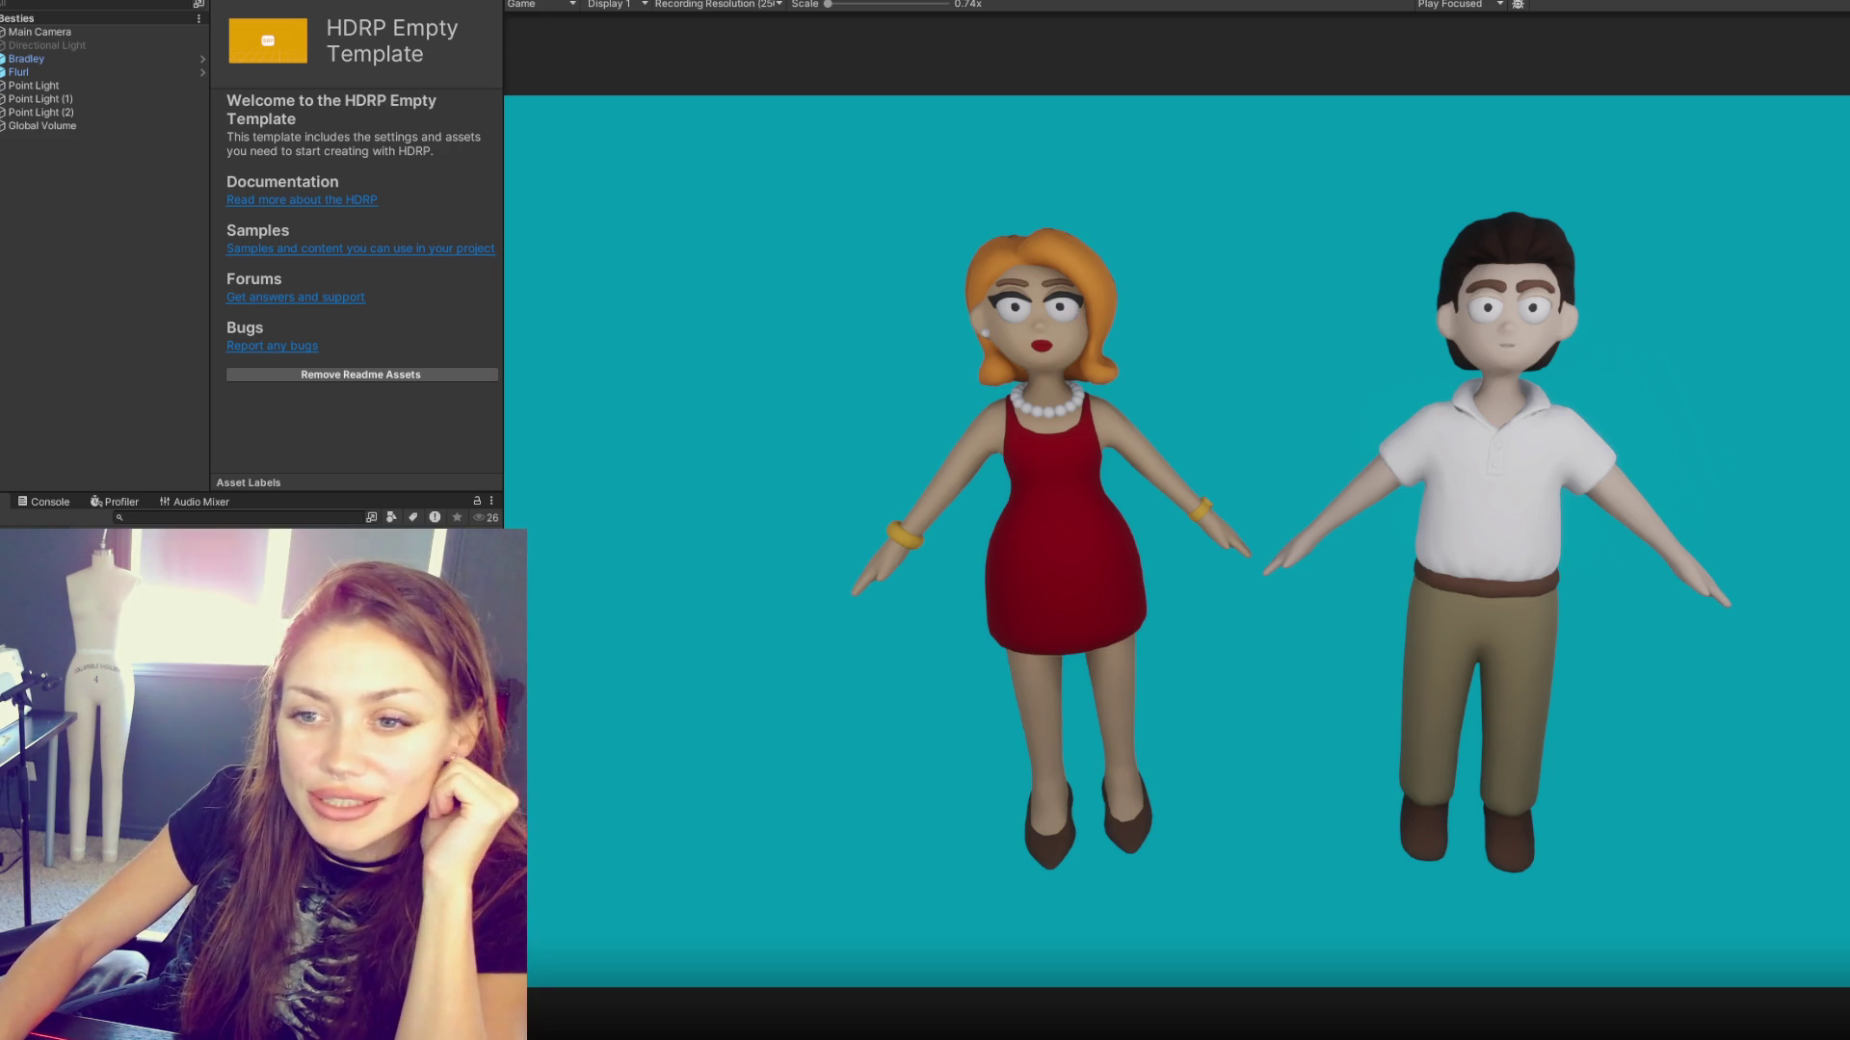
- Lower the Global Volume's Fixed Exposure to 11.38815 and collapse the Exposure and ambient occlusion overrides
left_click(75, 72)
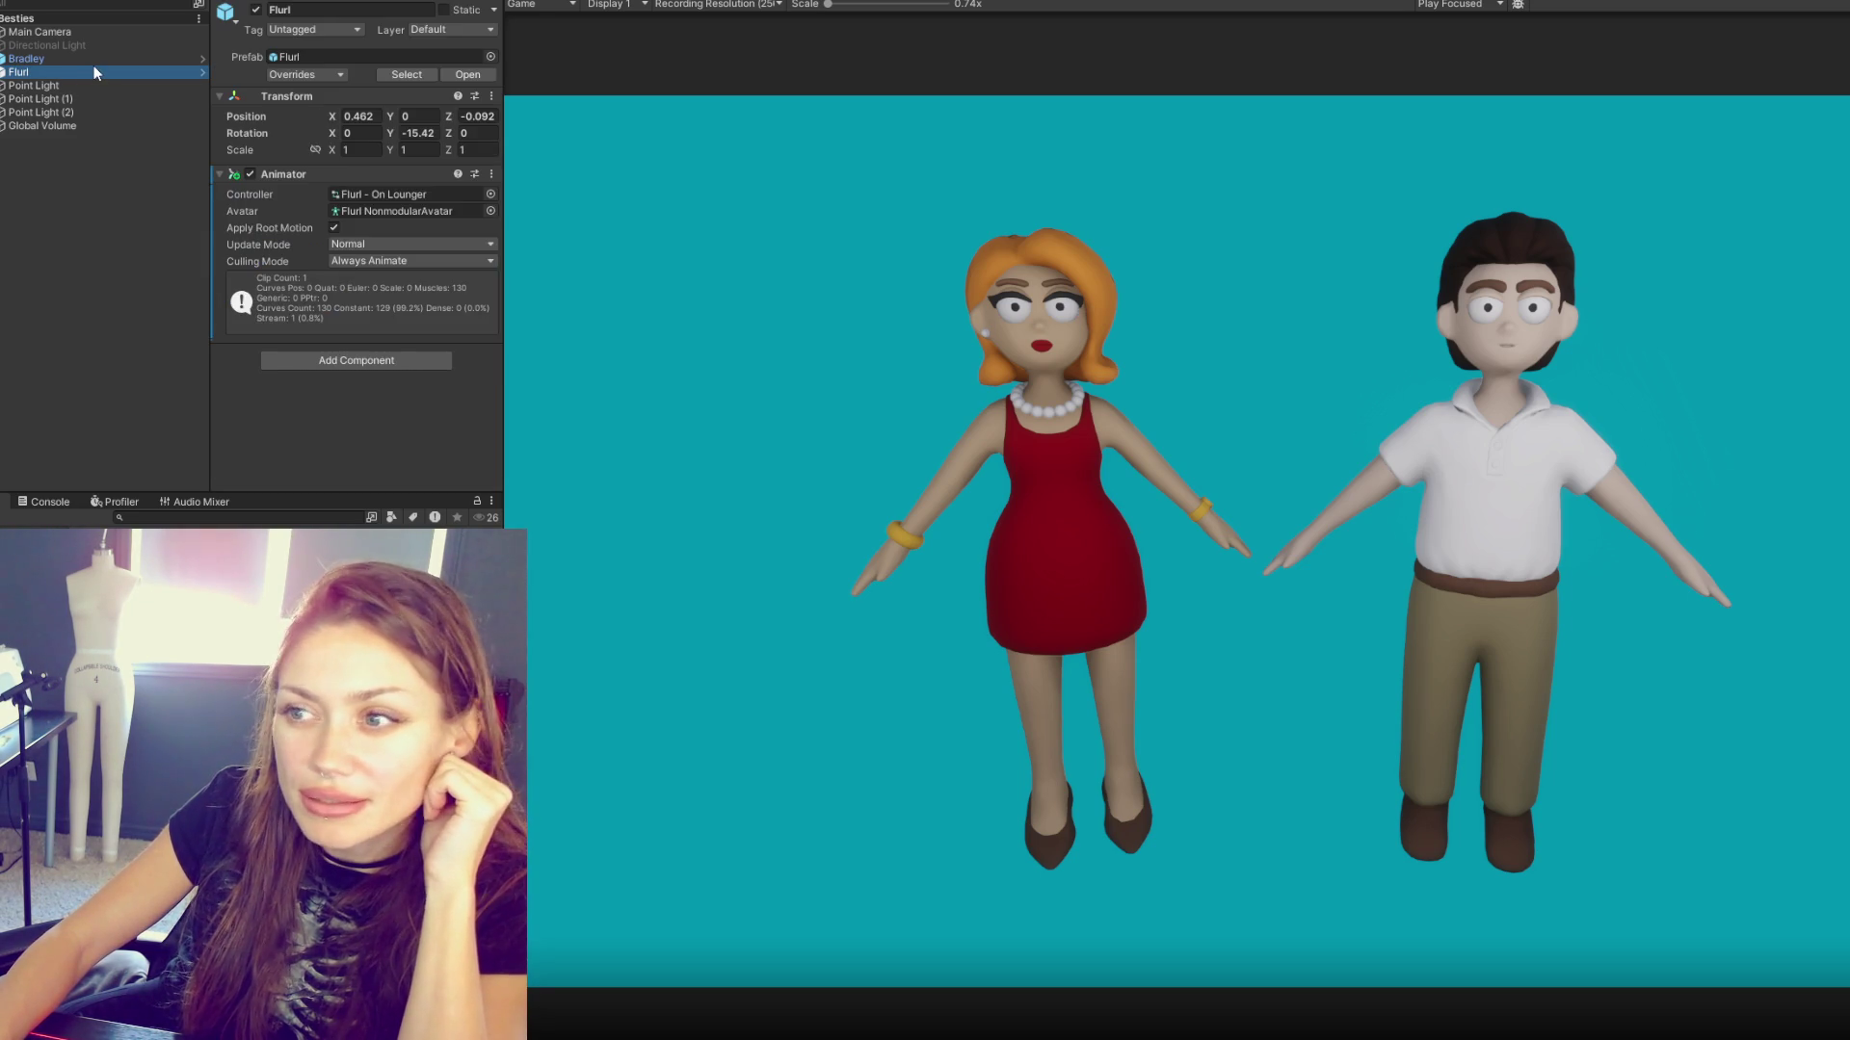
left_click(77, 112)
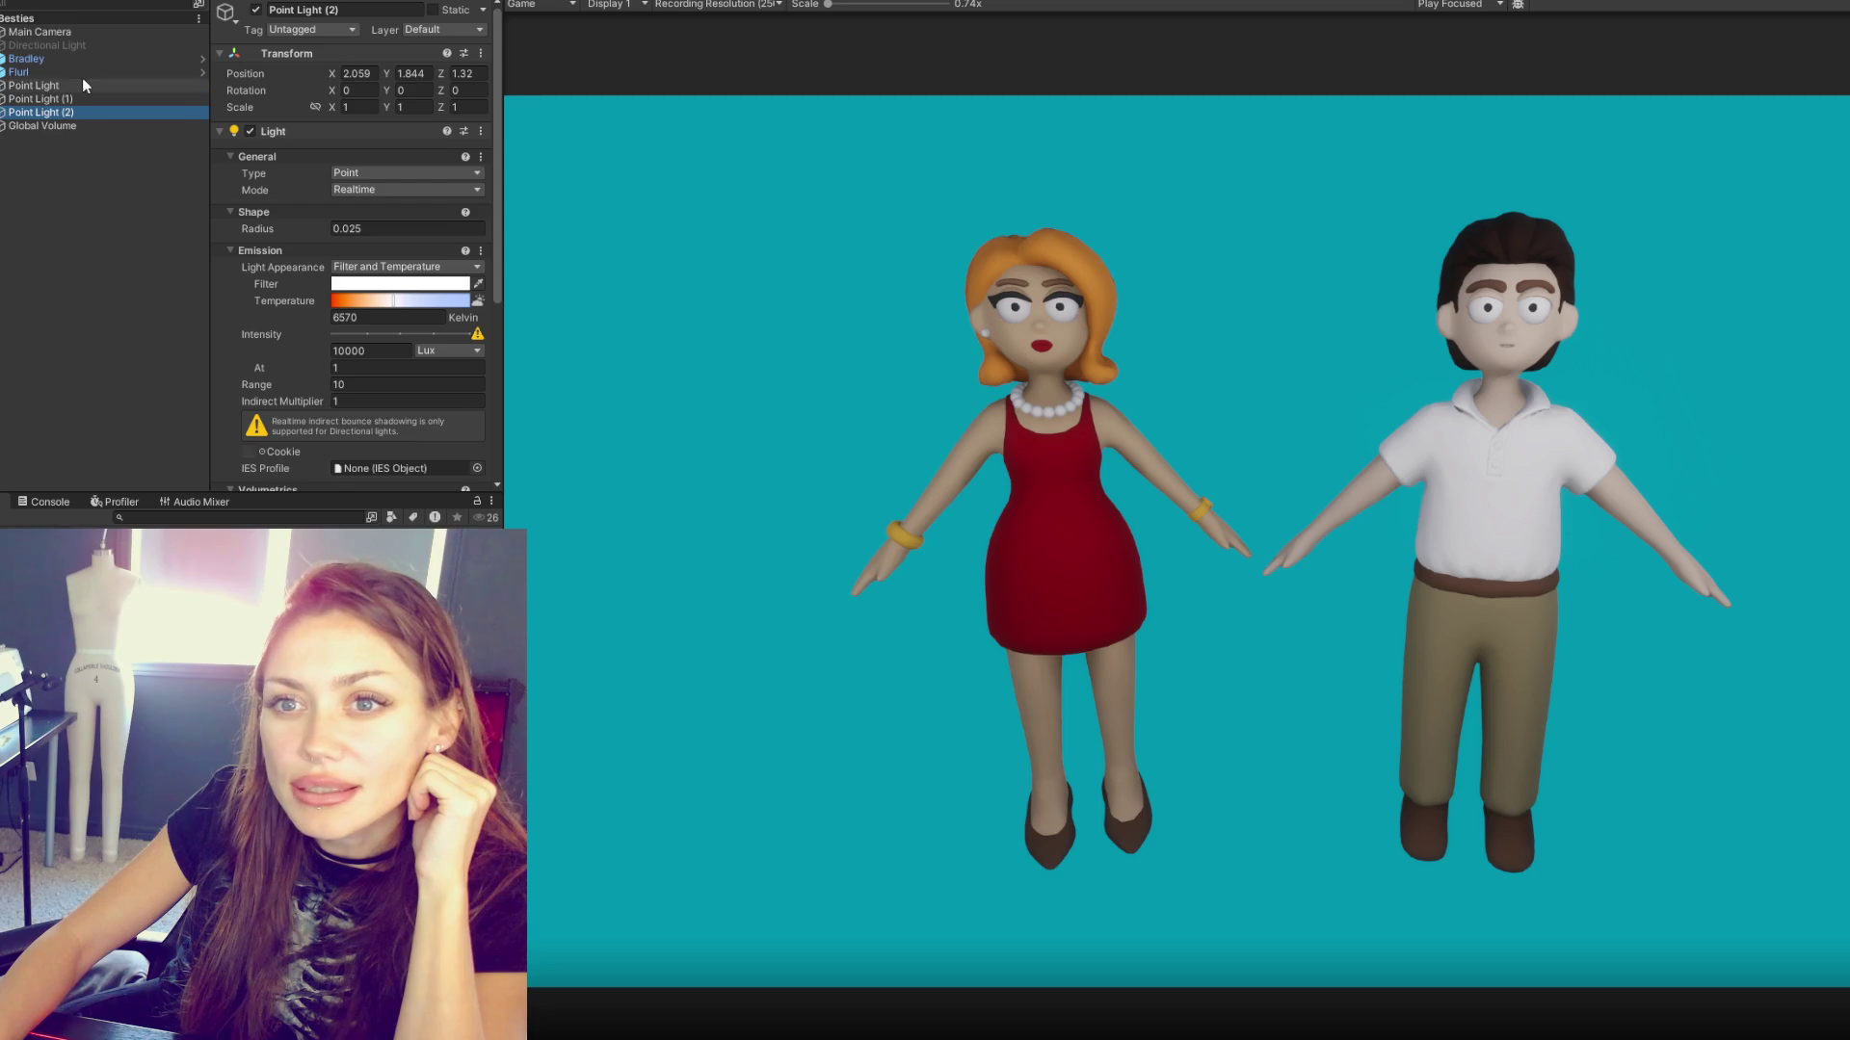
left_click(75, 31)
left_click(67, 125)
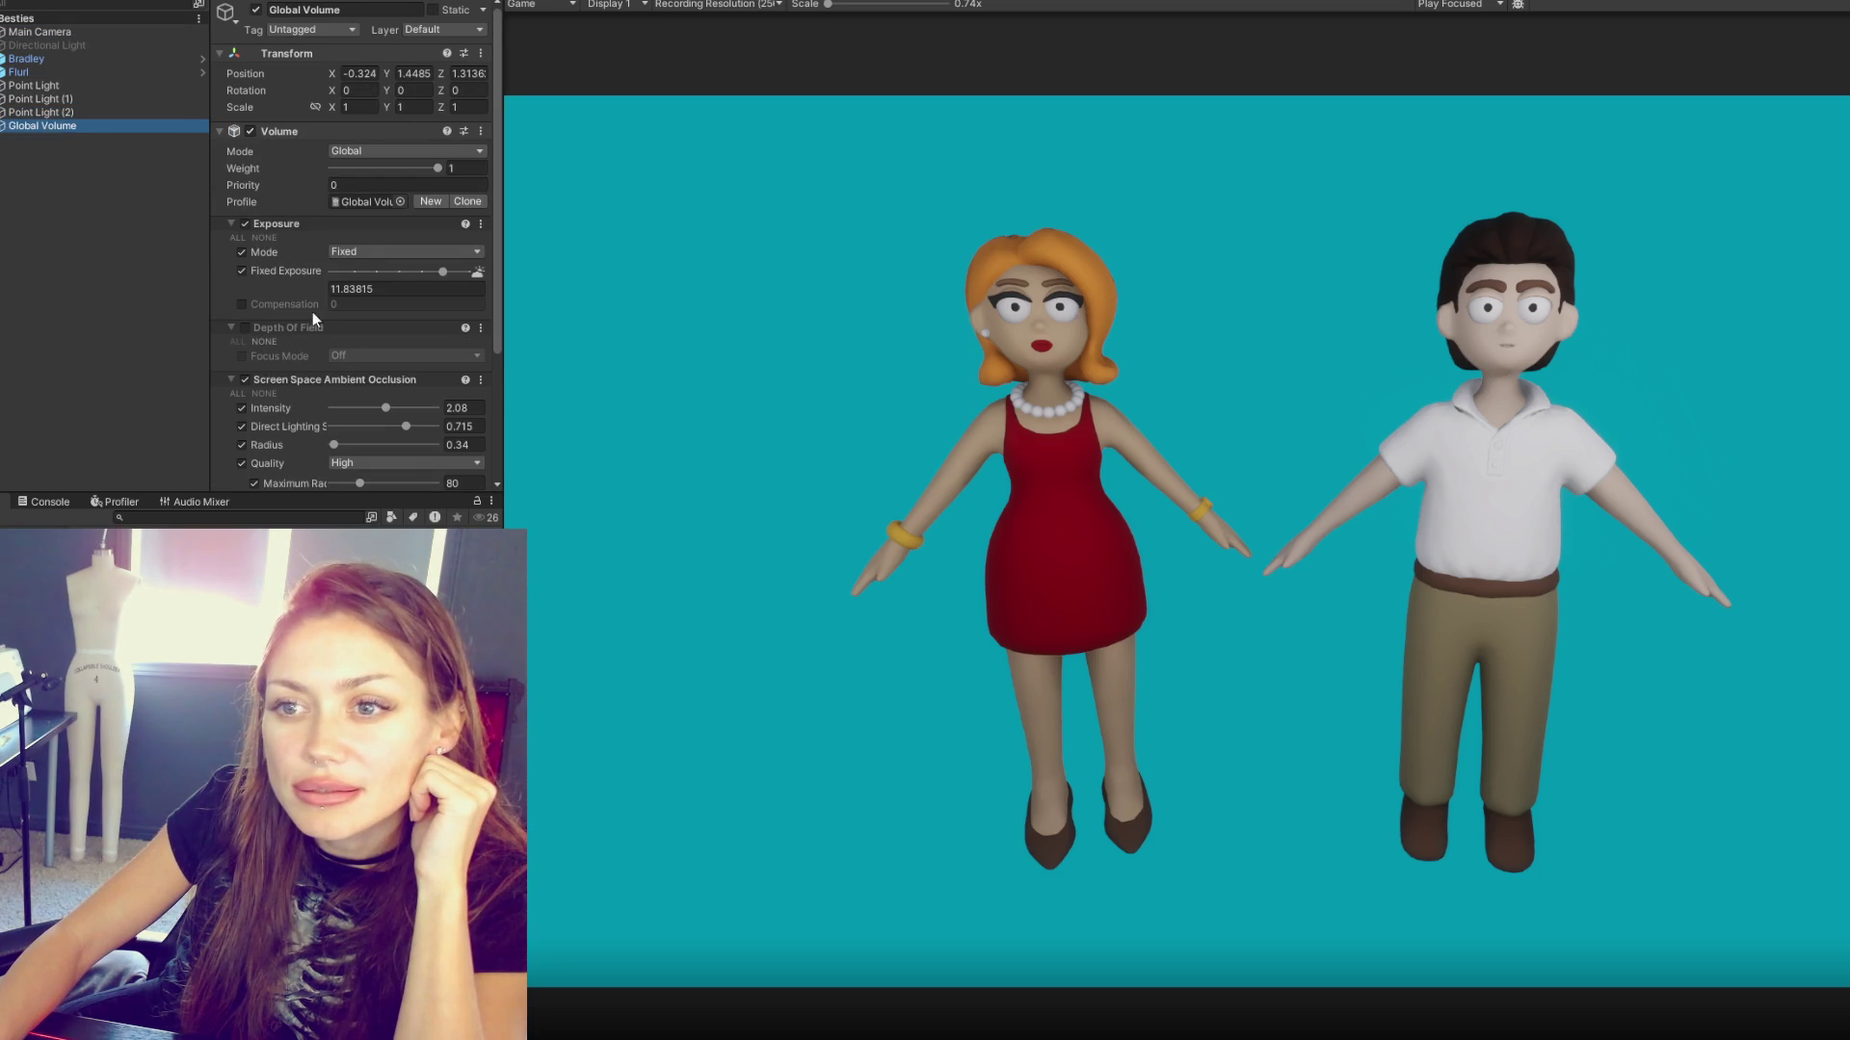
left_click_drag(443, 273, 442, 278)
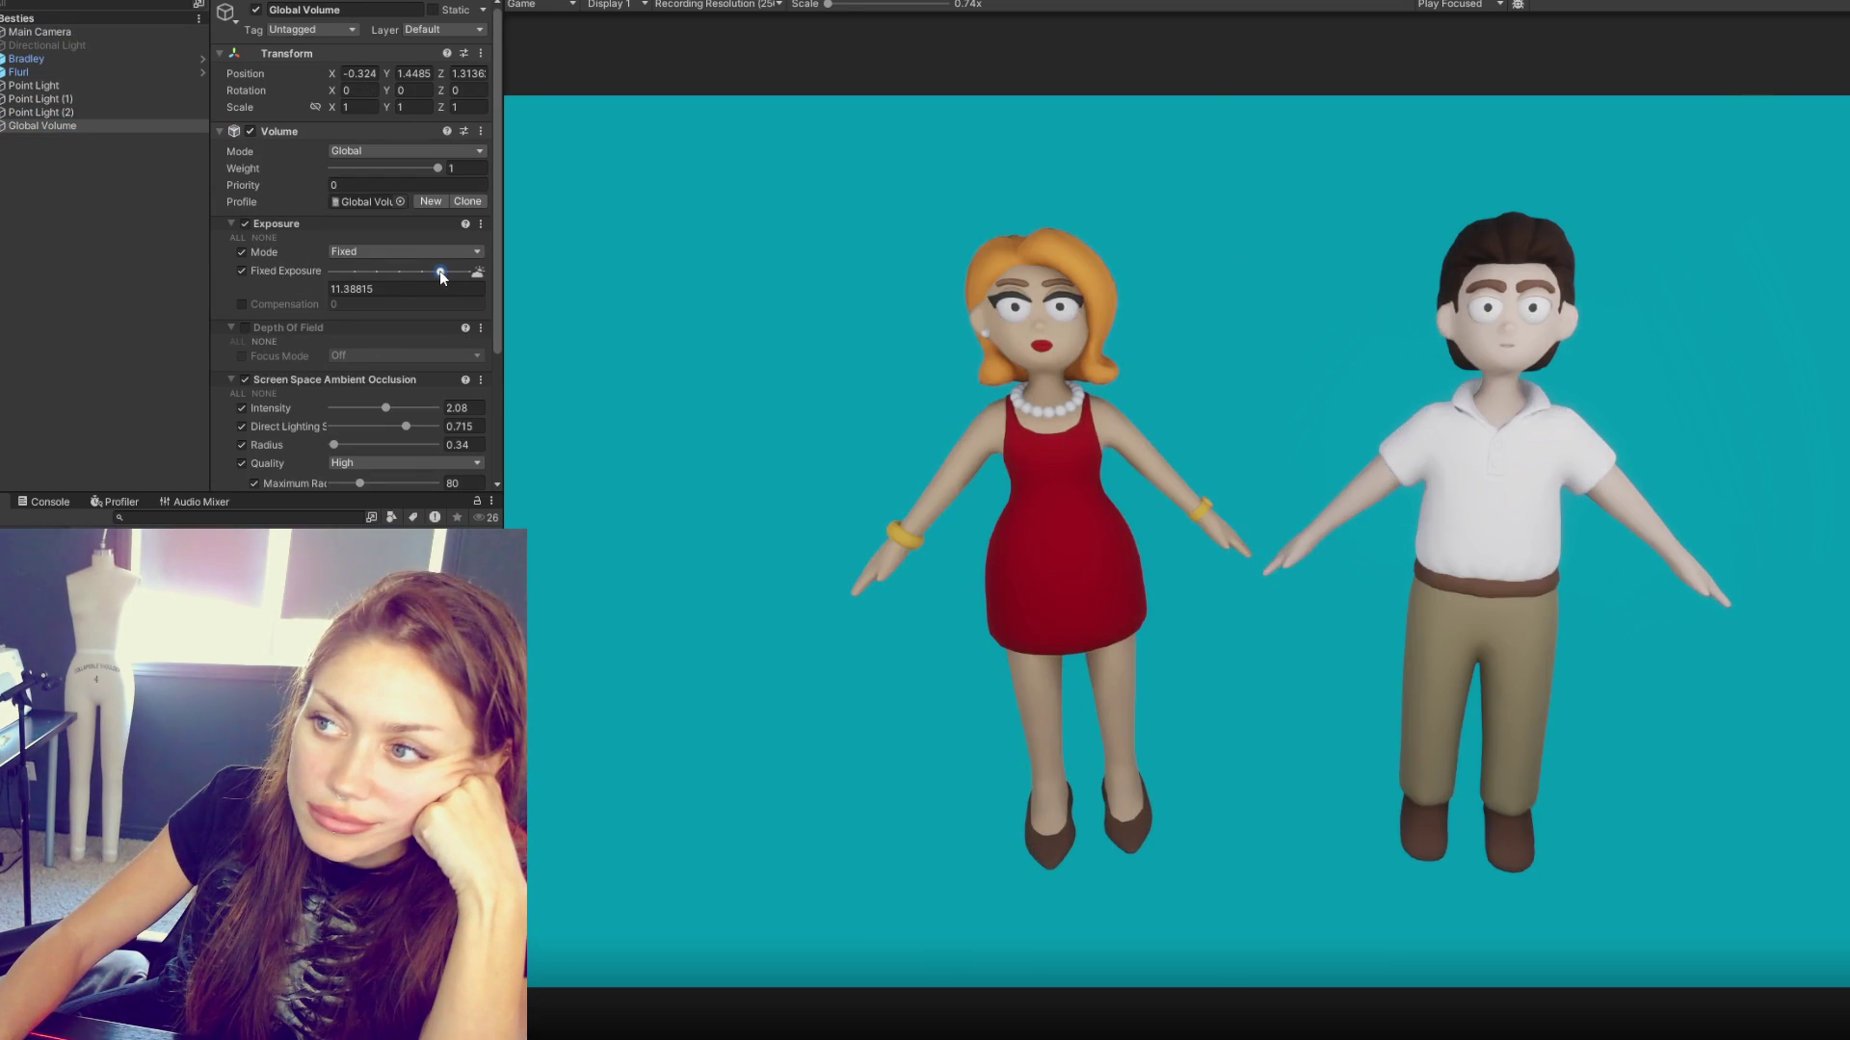
left_click(294, 223)
left_click(309, 291)
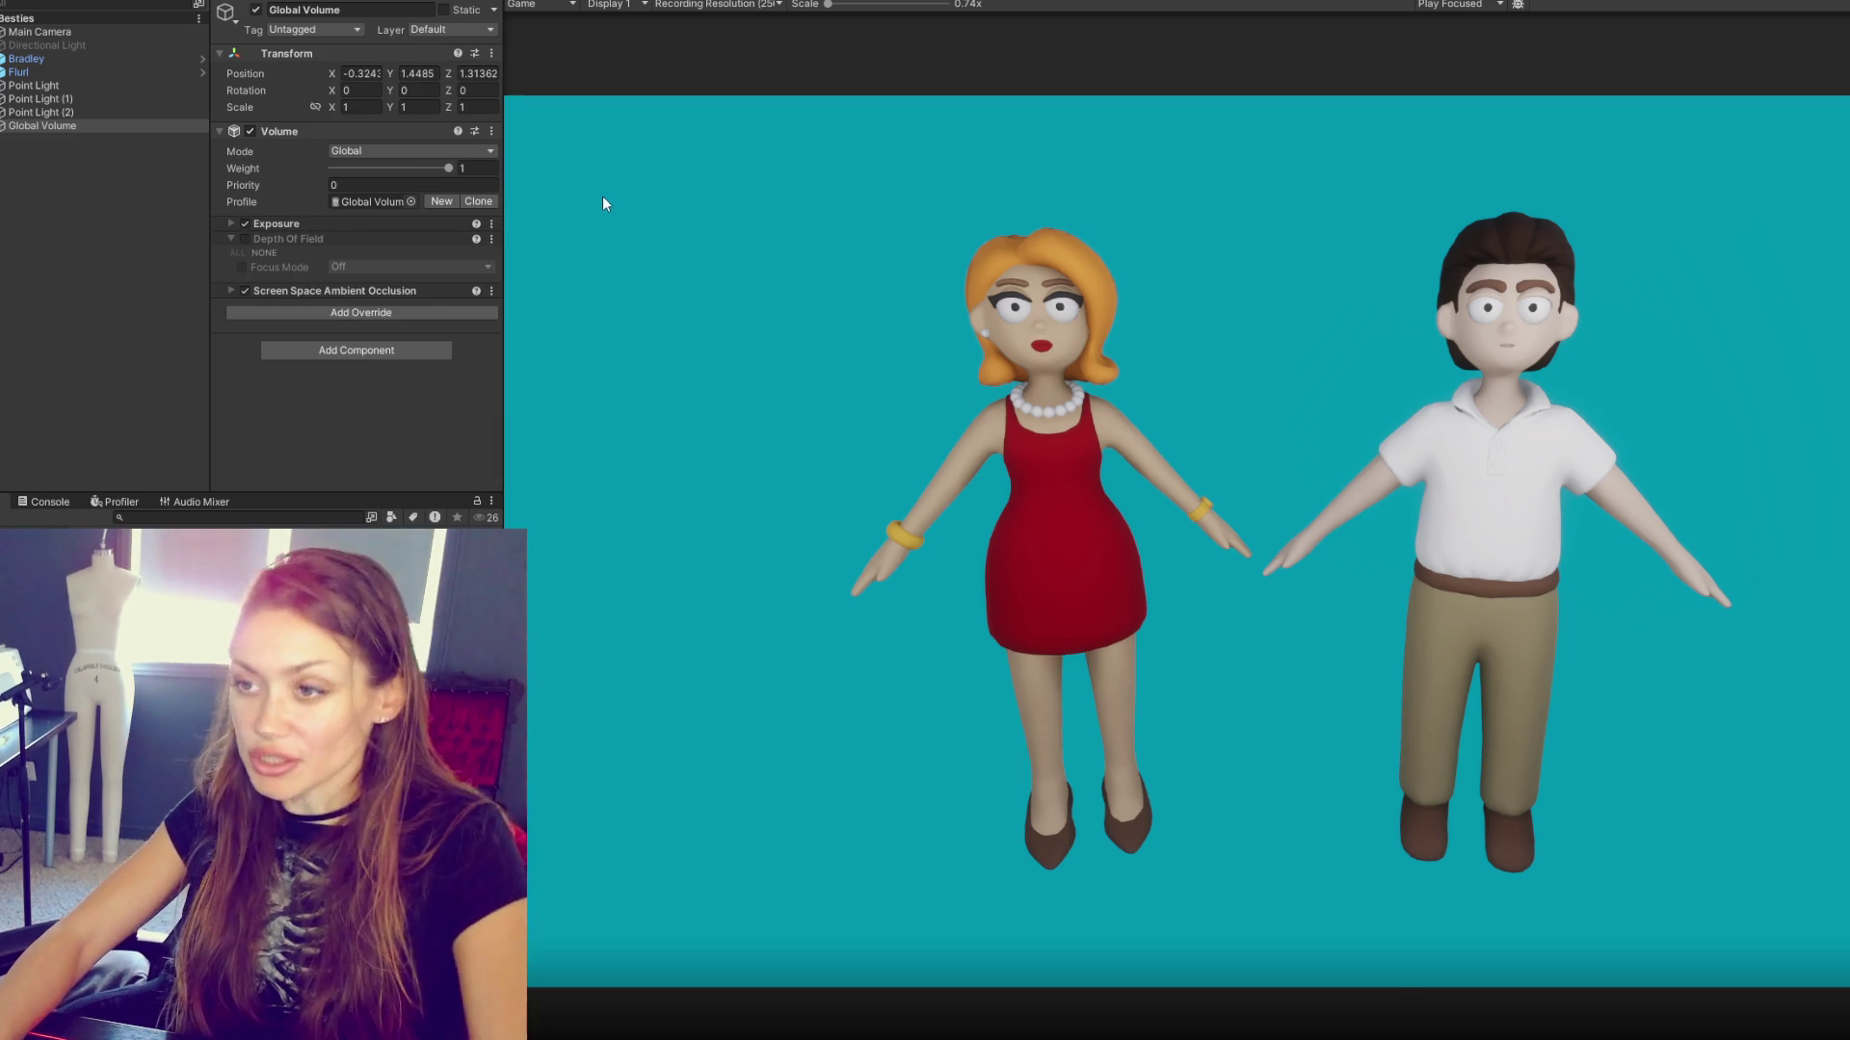
- Capture and copy a screenshot of the Game view showing both characters
key("Print")
left_click_drag(711, 147, 1849, 960)
left_click(1819, 976)
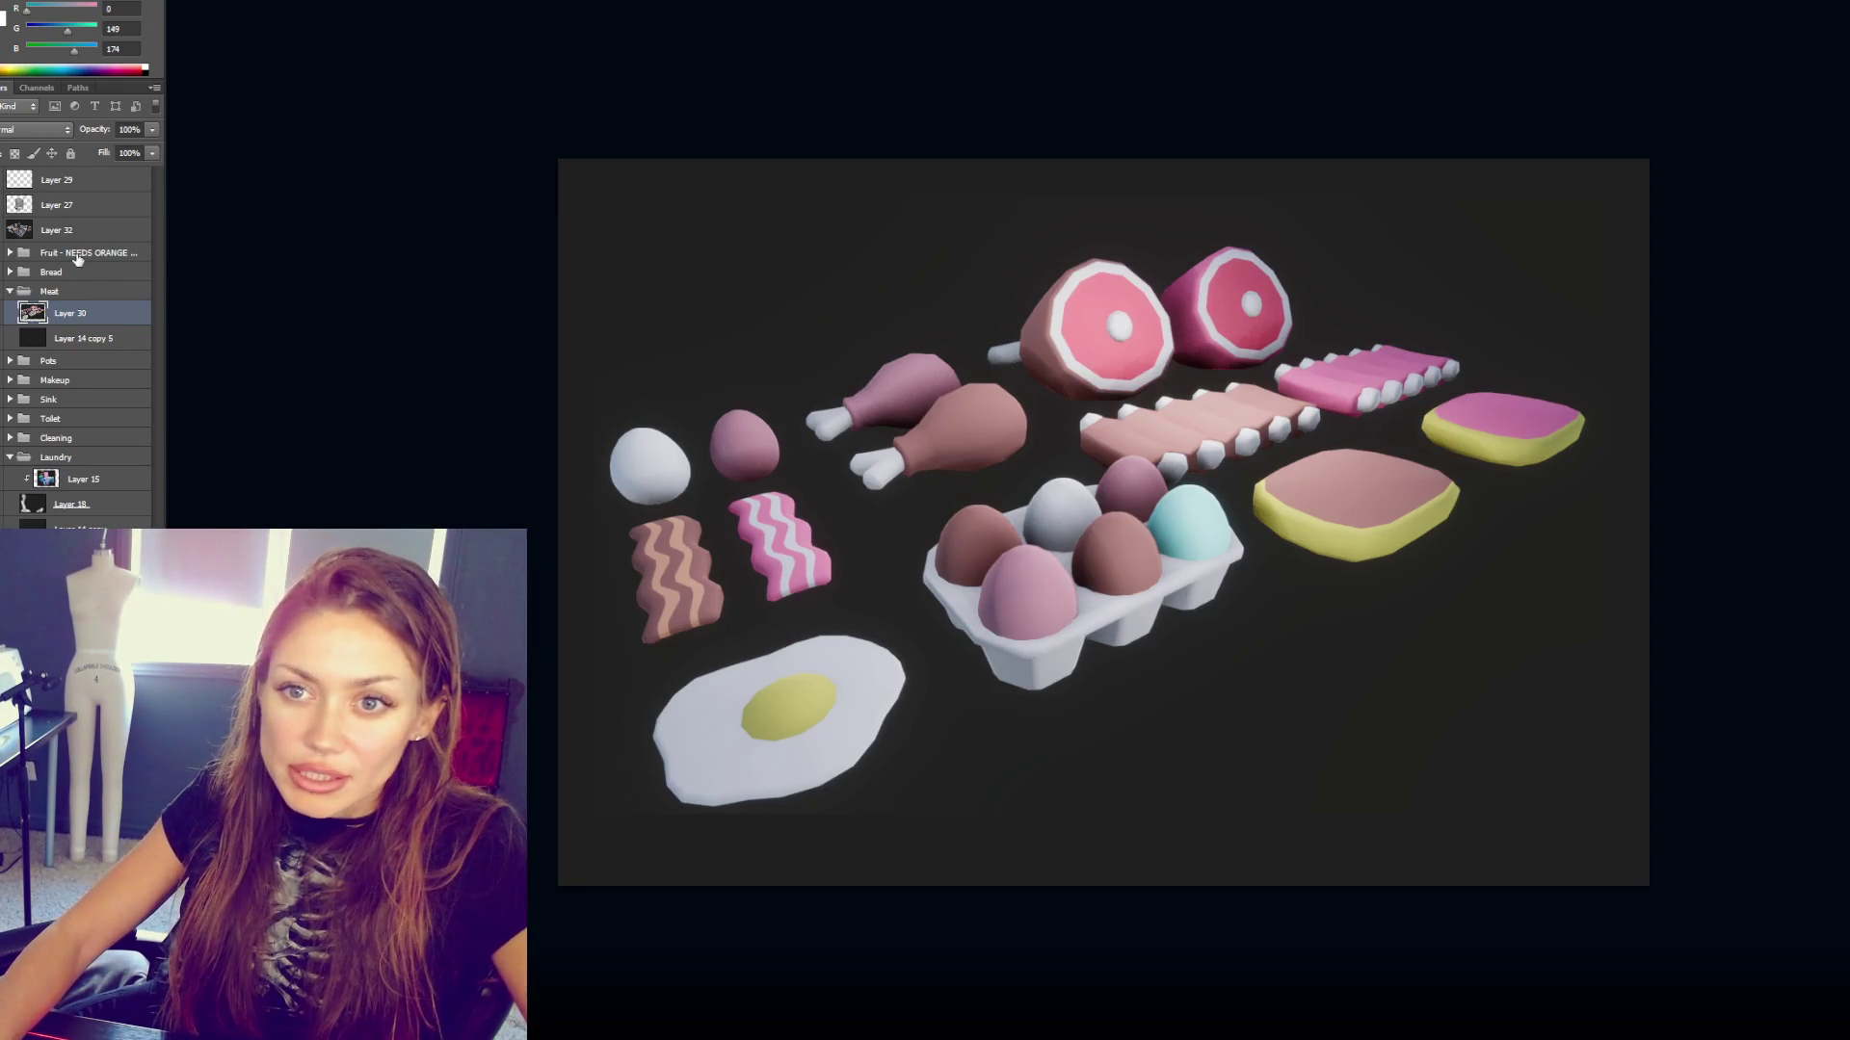
- Paste the character screenshot as a new layer above Layer 32, then maximize Unity's Game view
left_click(129, 249)
left_click(130, 236)
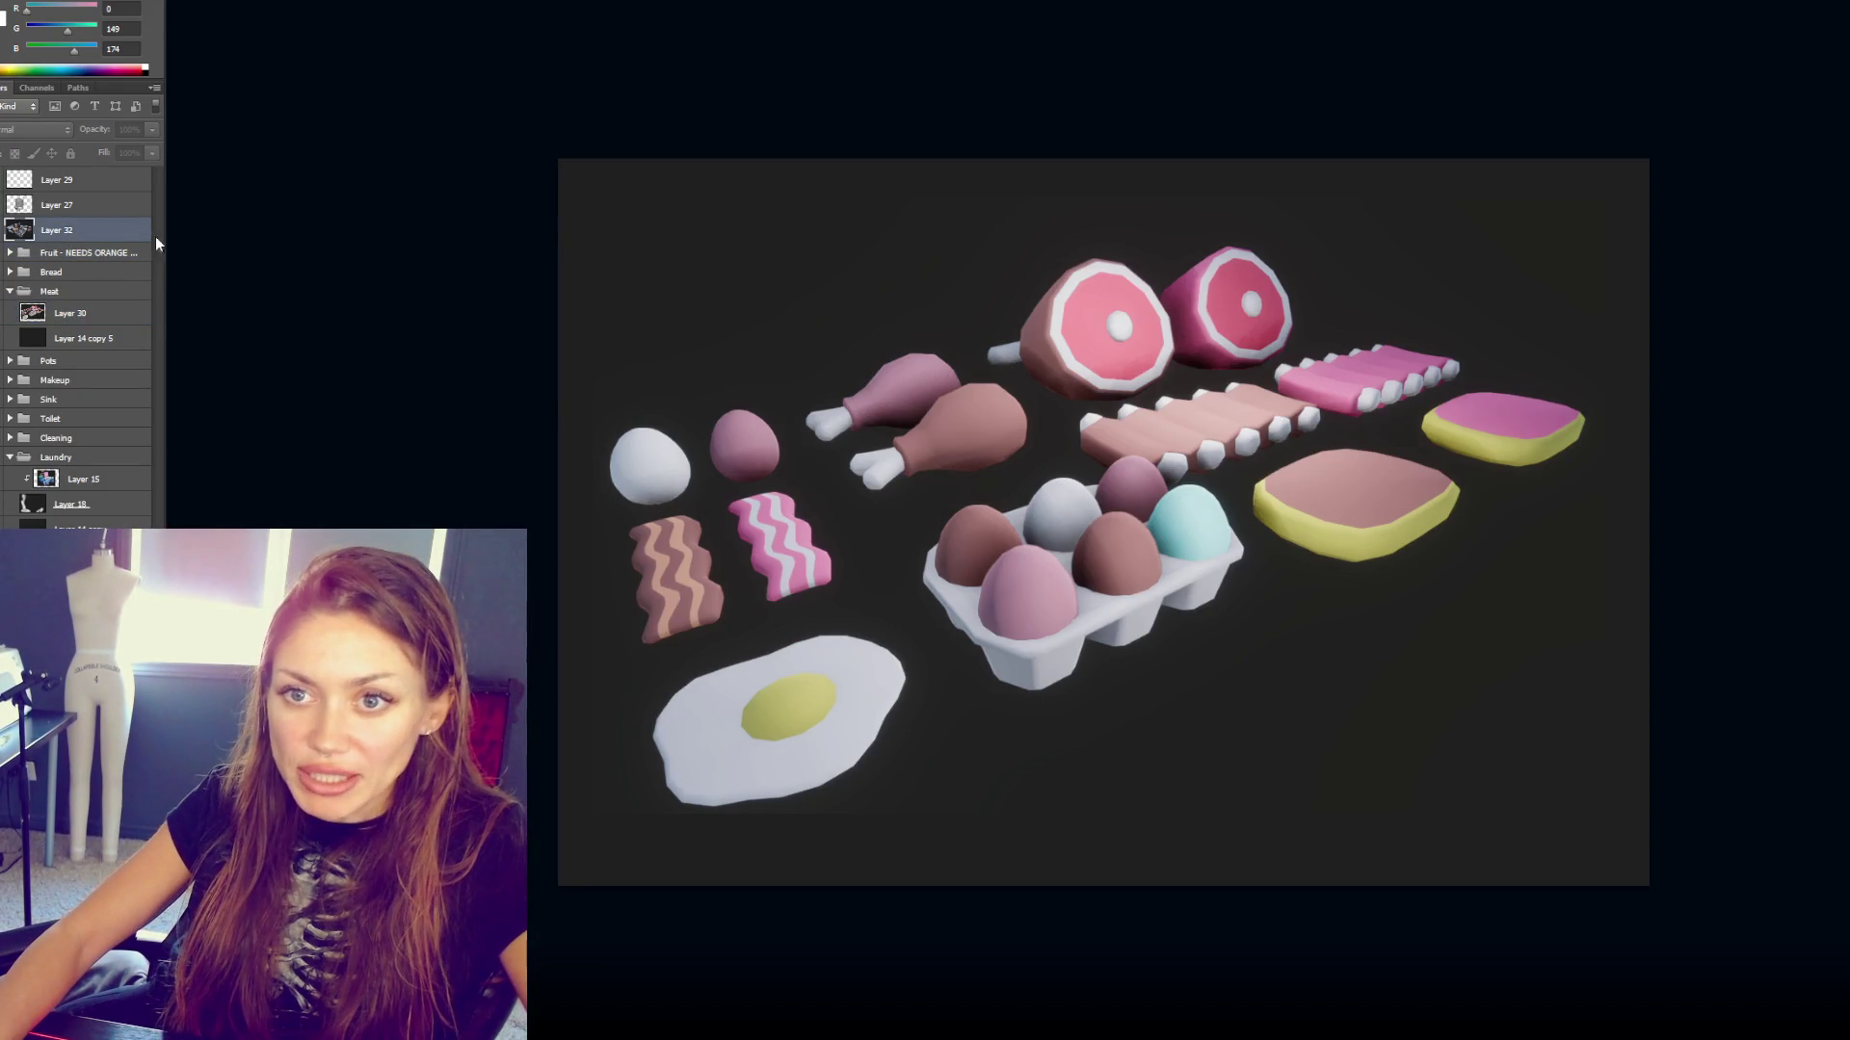
key("ctrl+v")
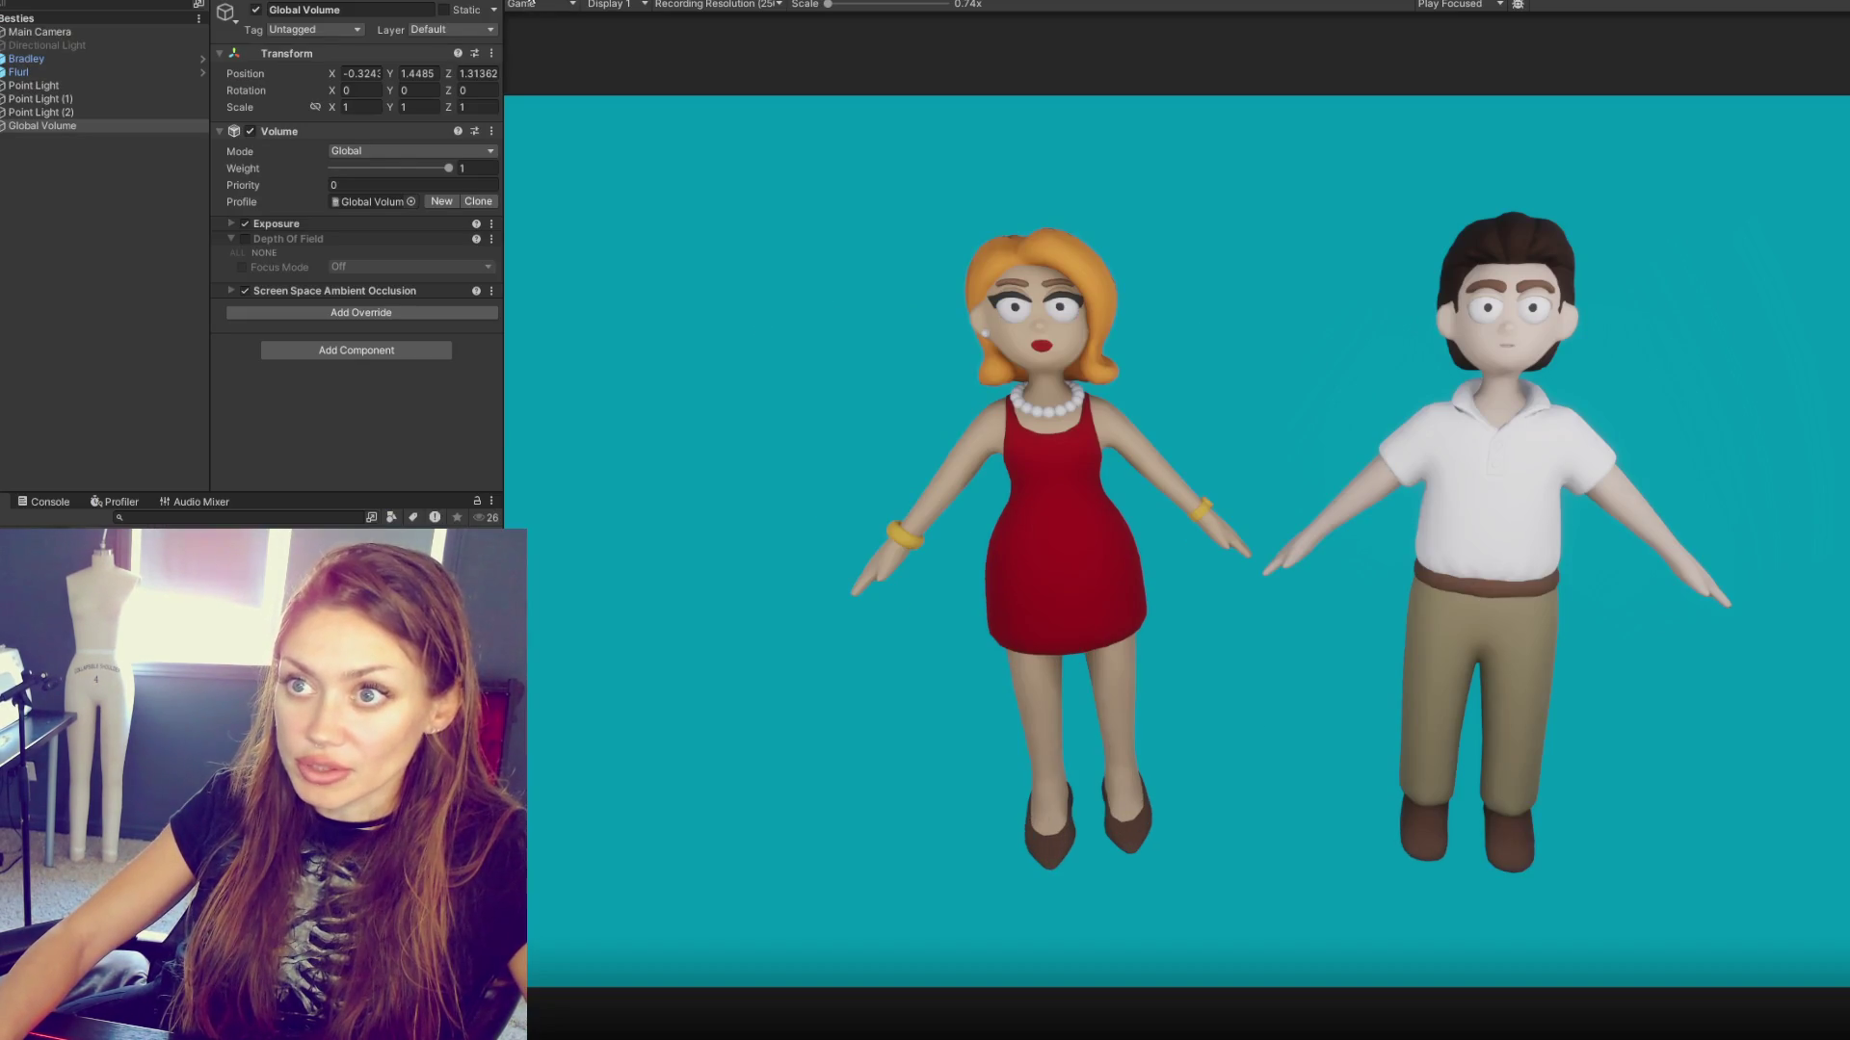
double_click(531, 3)
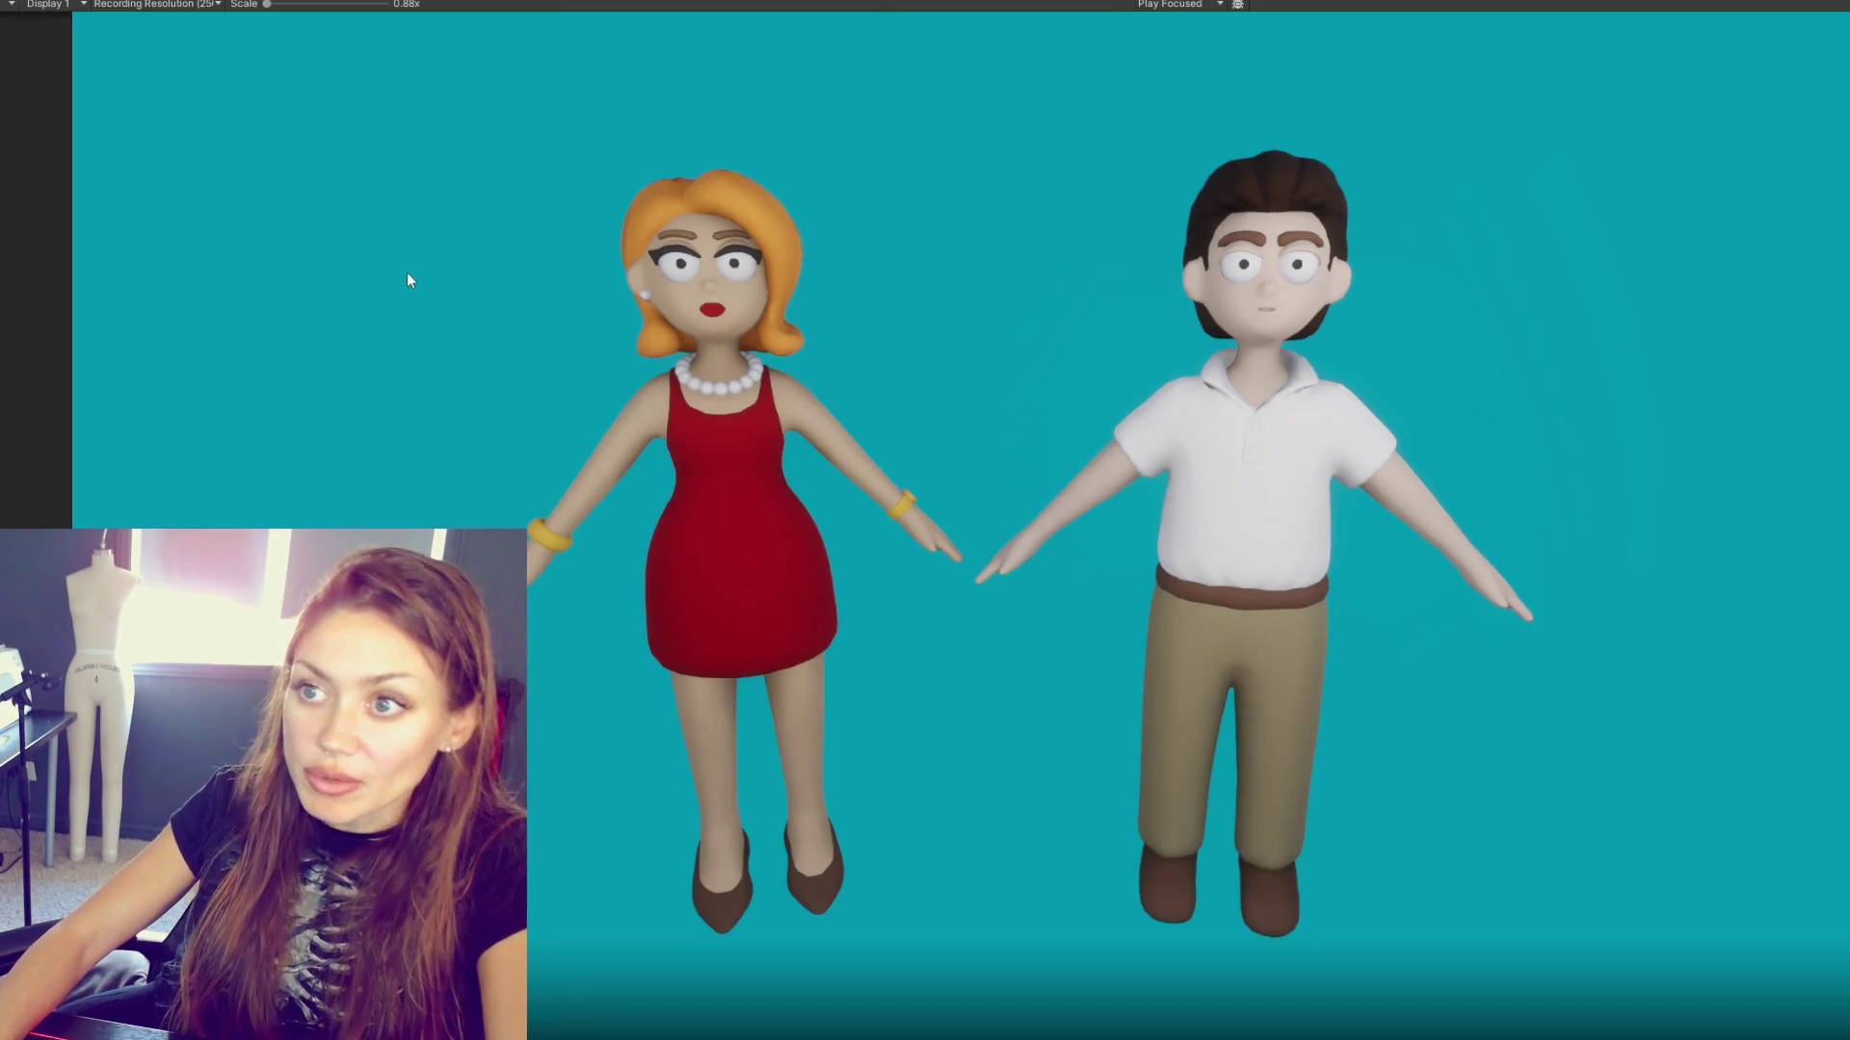
- Play the scene and copy a 1454×1055 screenshot framing Flurl and Bradley
key("ctrl+p")
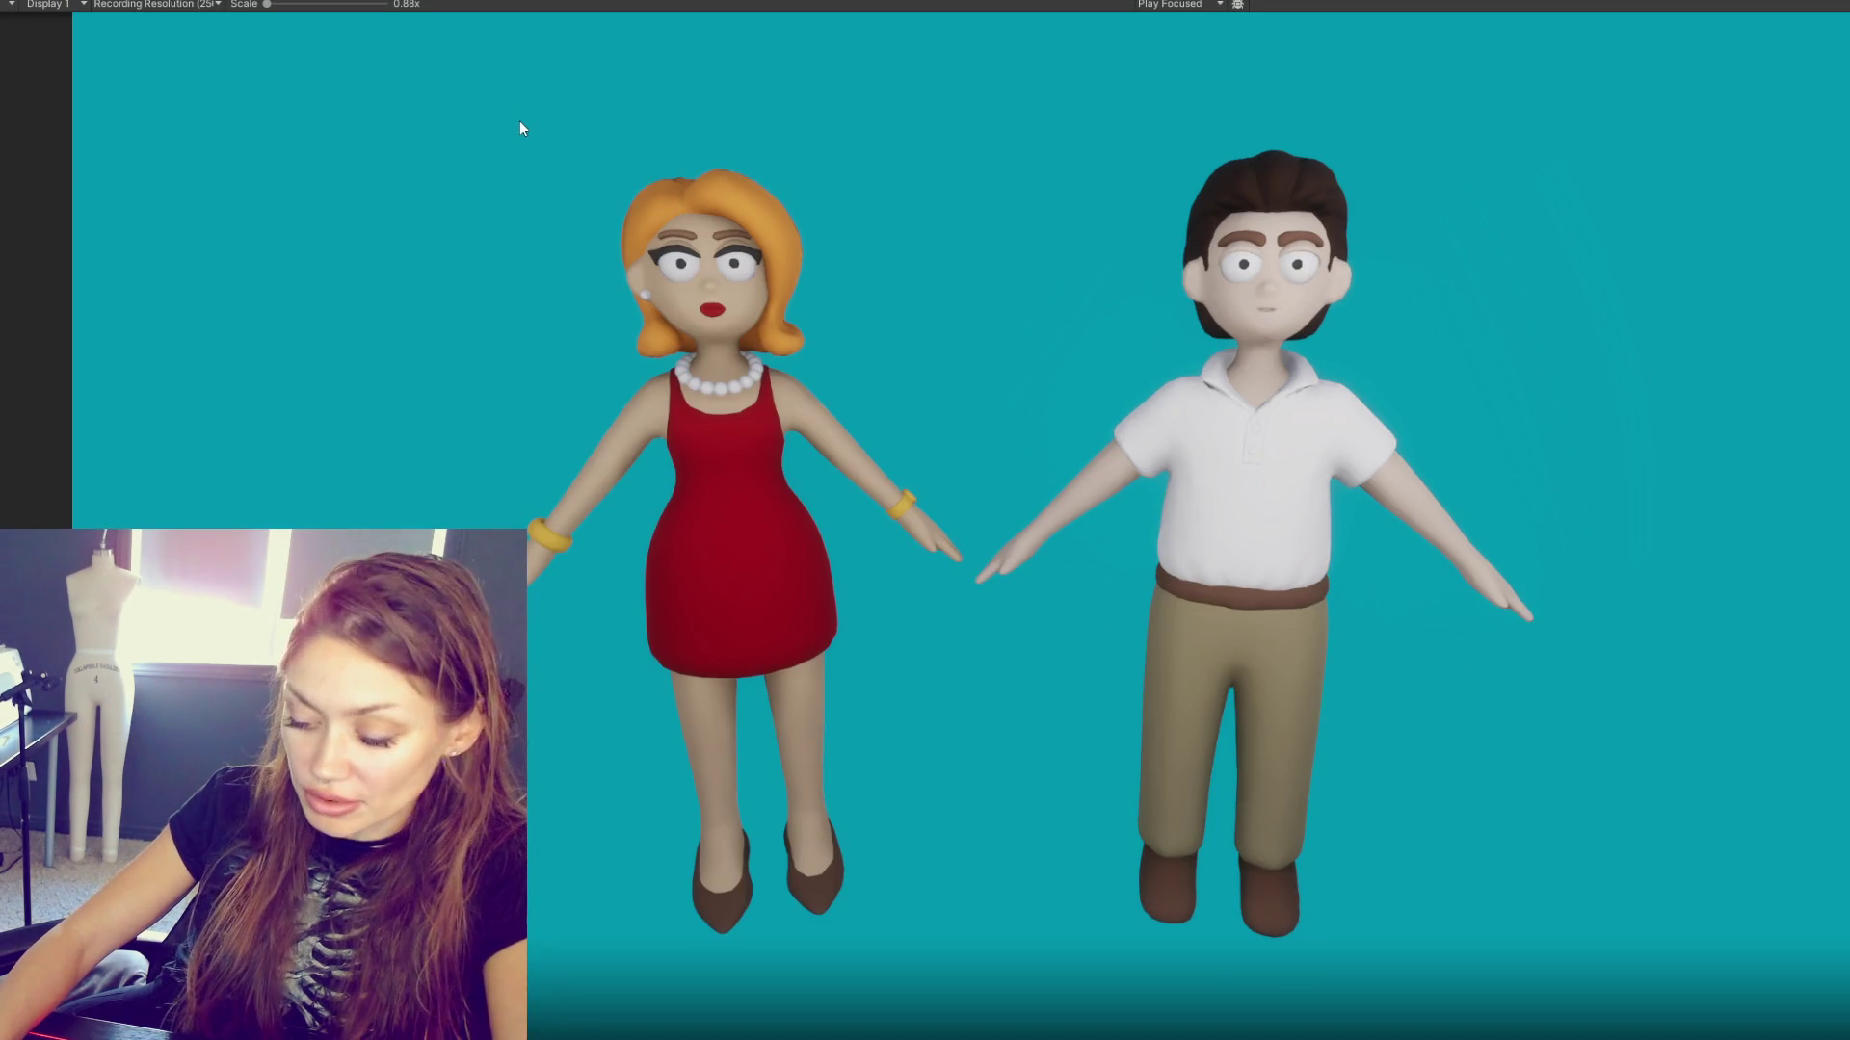
key("Print")
left_click_drag(386, 113, 1638, 997)
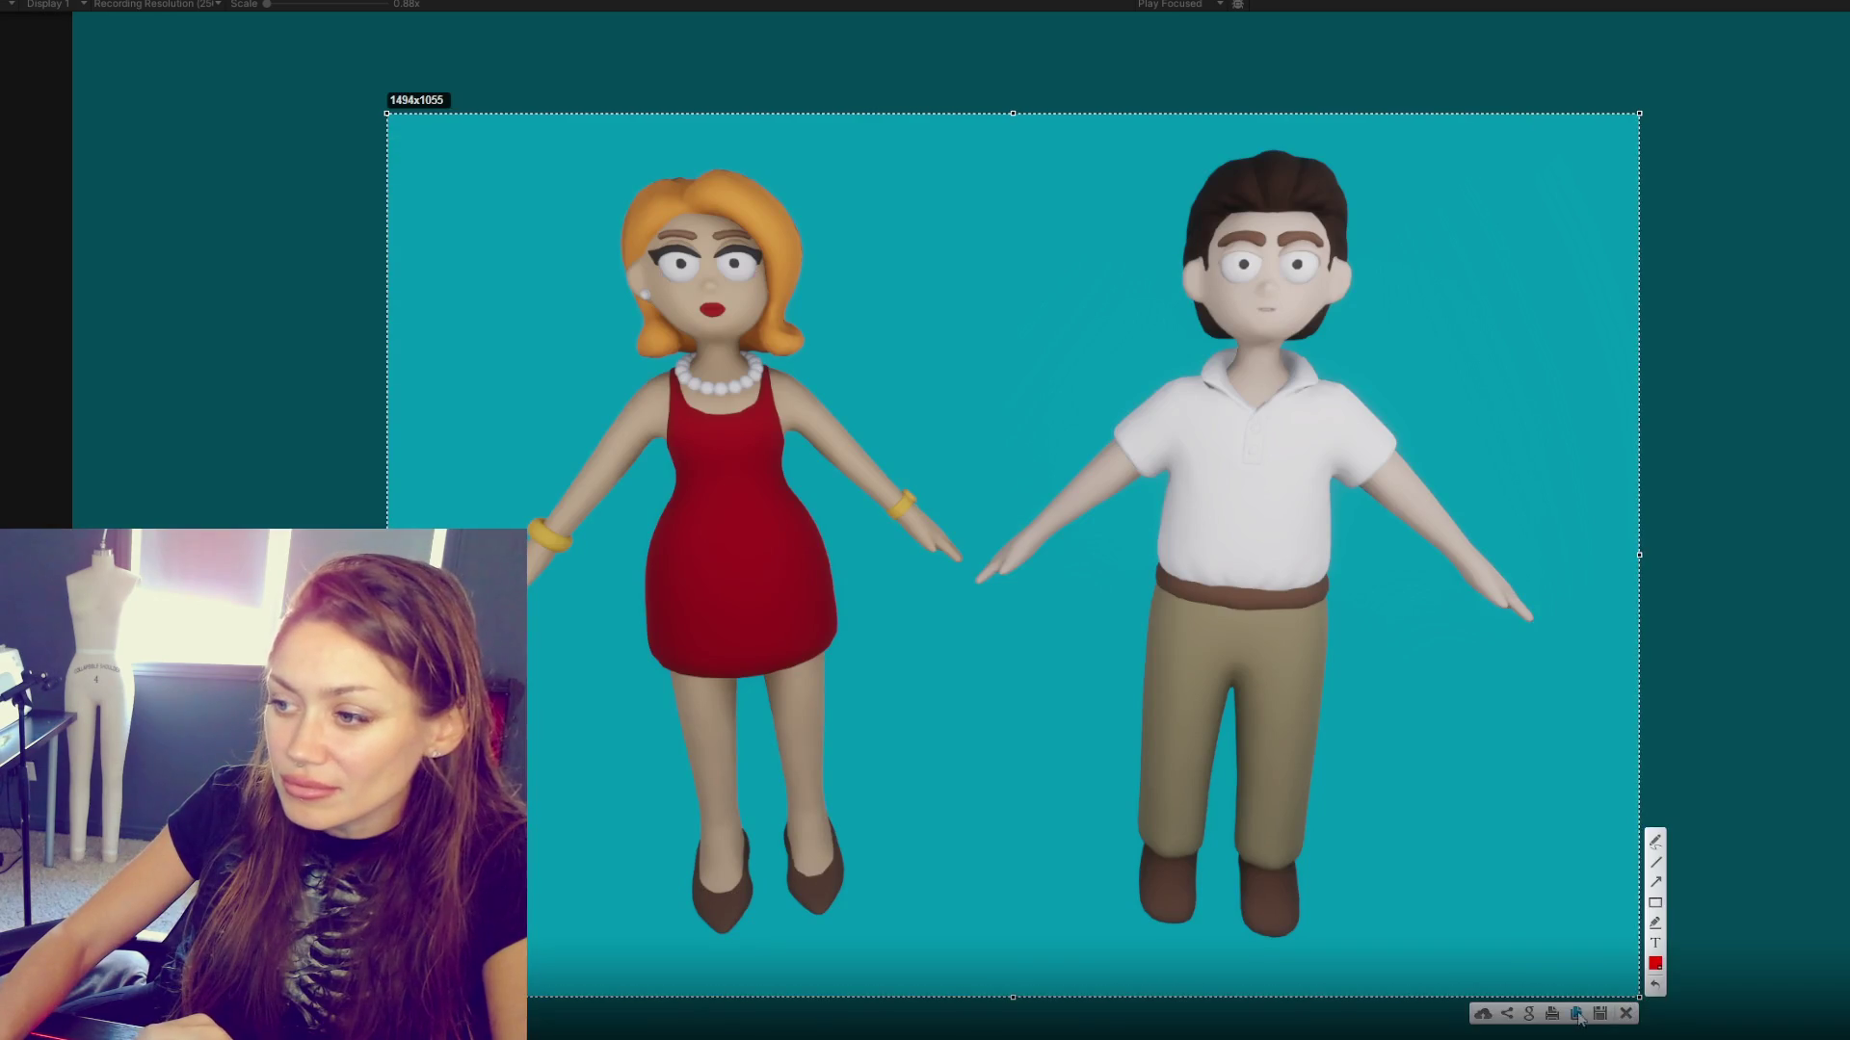
left_click(1576, 1013)
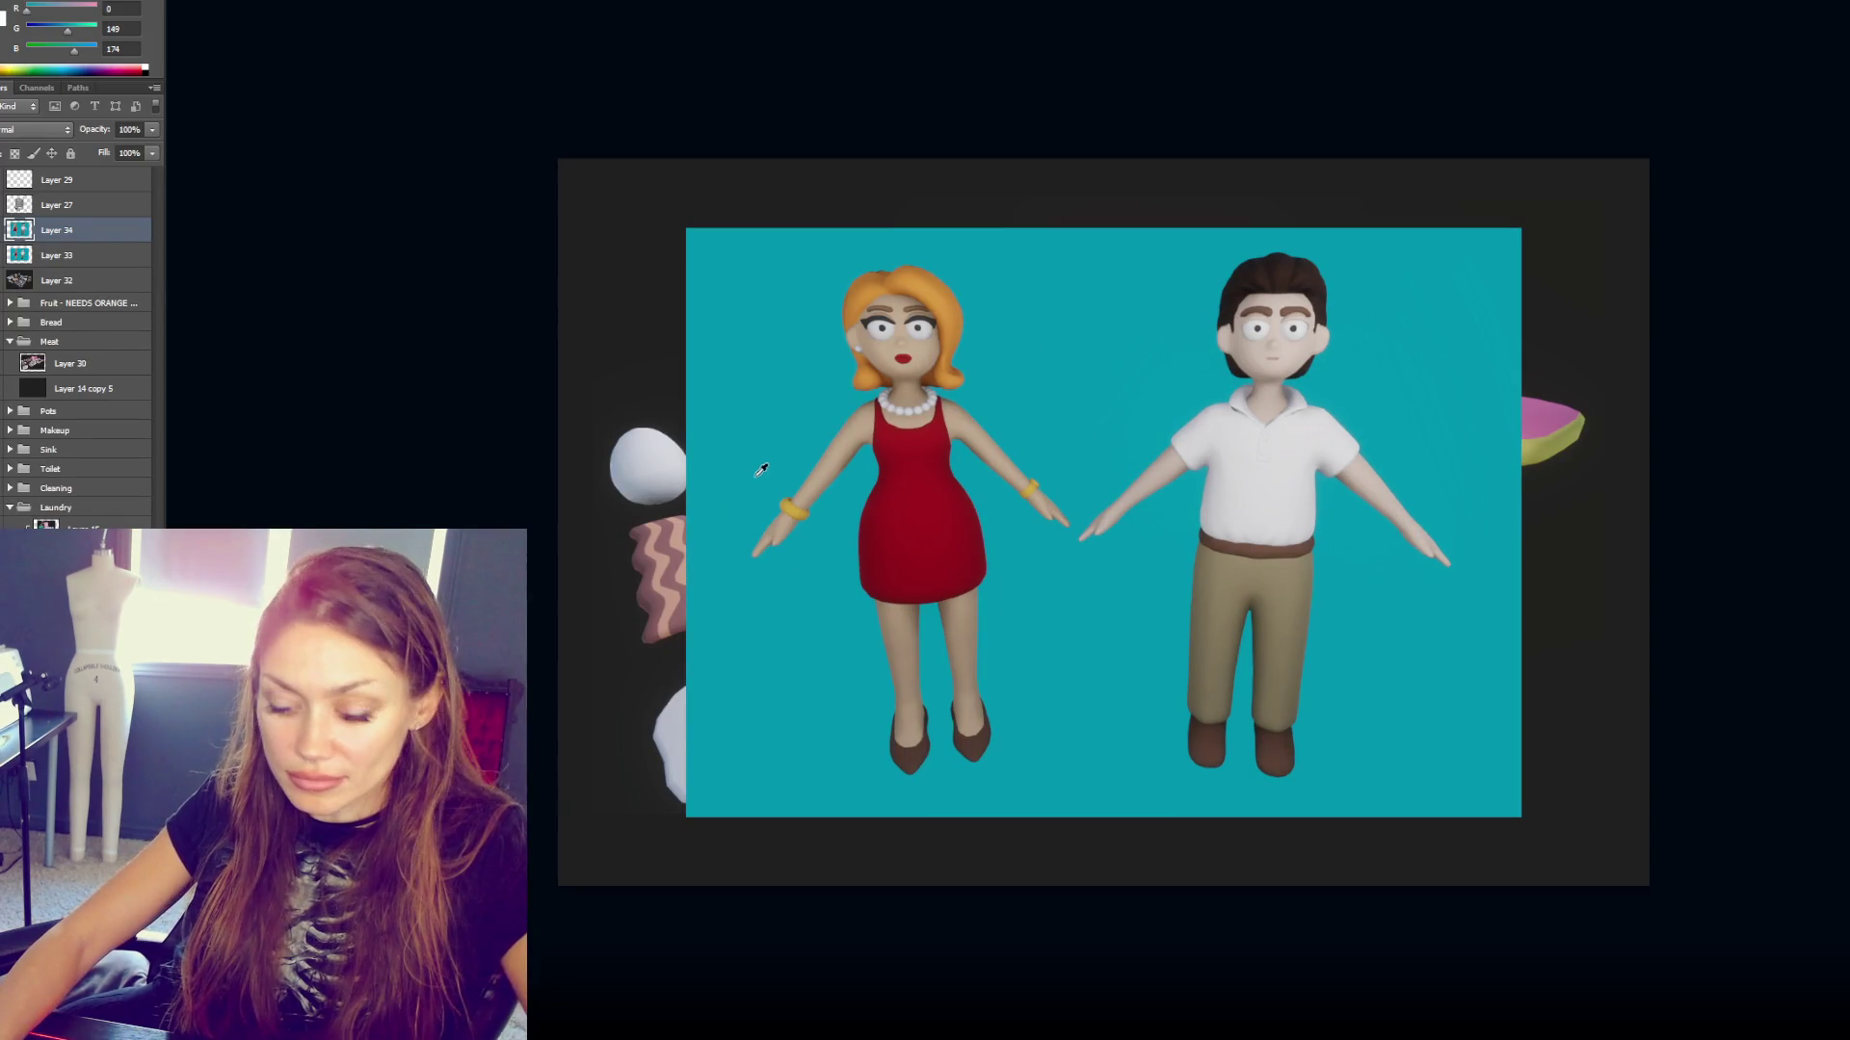
- Add a teal-filled layer beneath the screenshot and group the two layers together
key("ctrl+shift+alt+n")
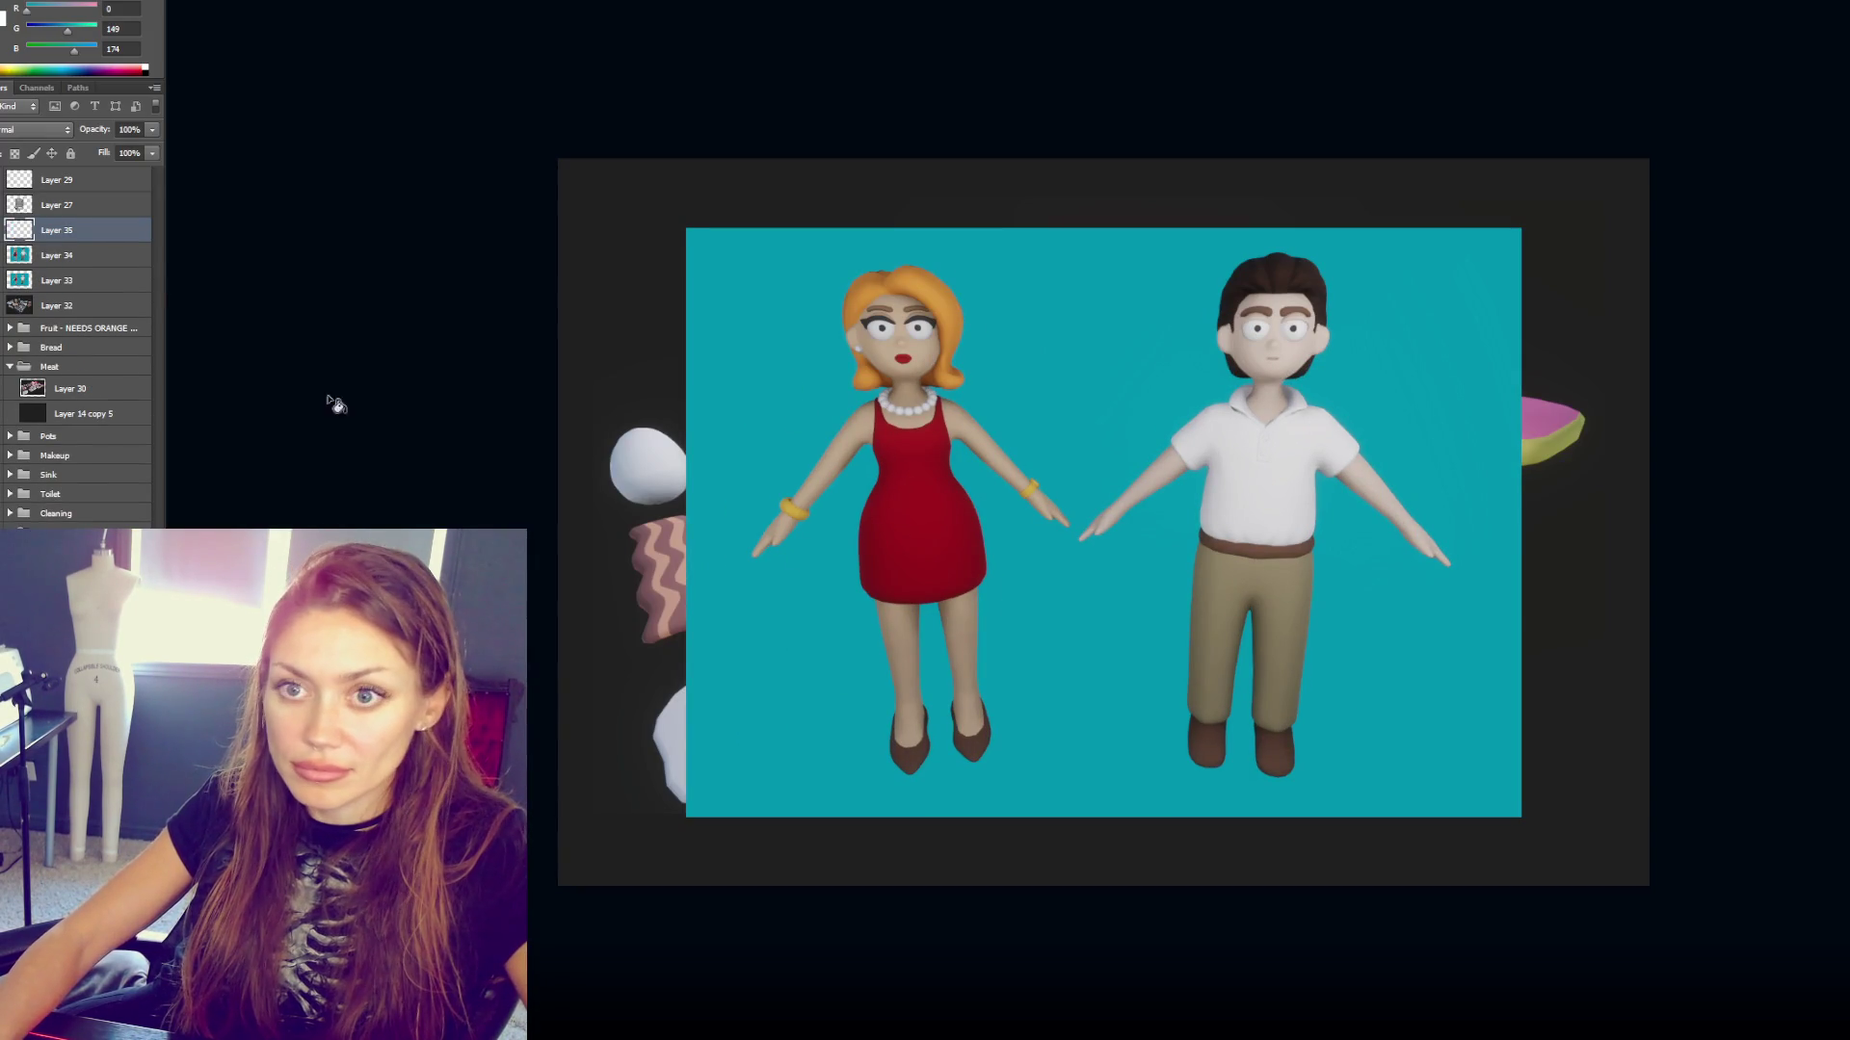
key("alt+BackSpace")
key("ctrl+bracketleft")
left_click(87, 234, "shift")
key("ctrl+g")
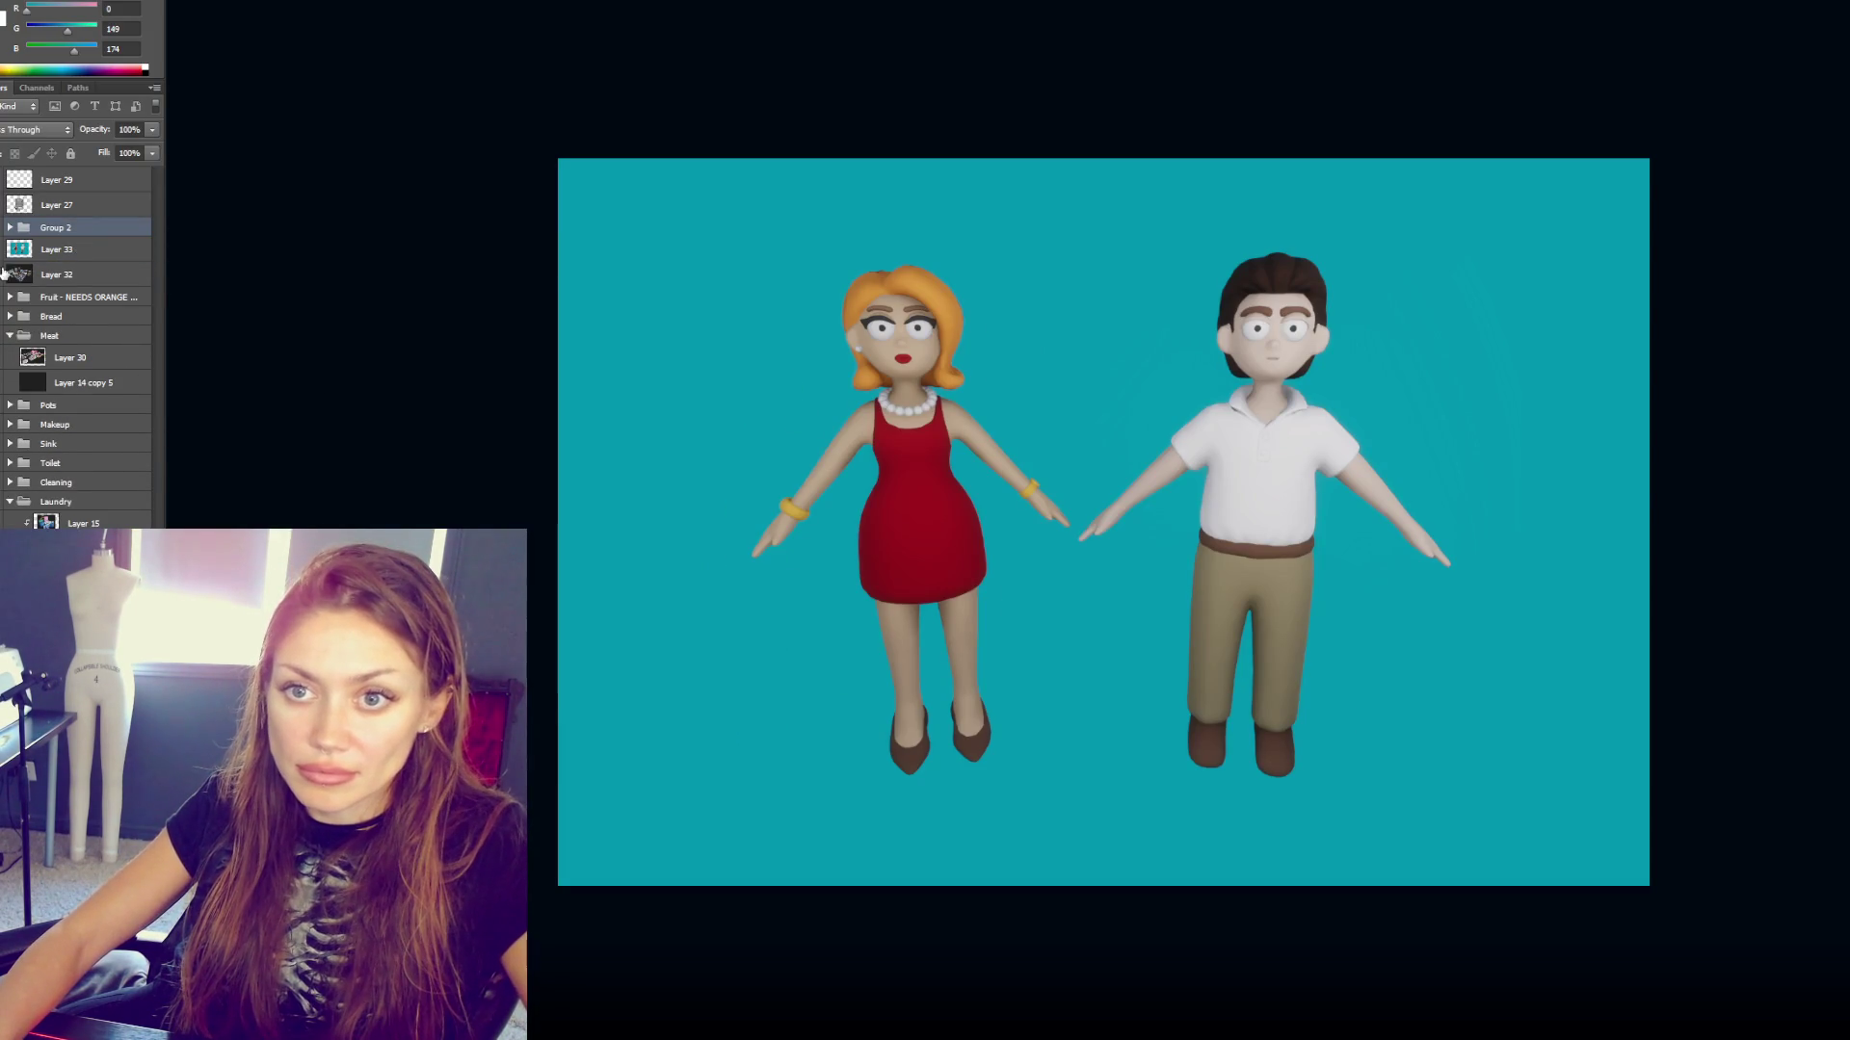
- Scale up the two characters with Free Transform and shift them slightly right
key("ctrl+t")
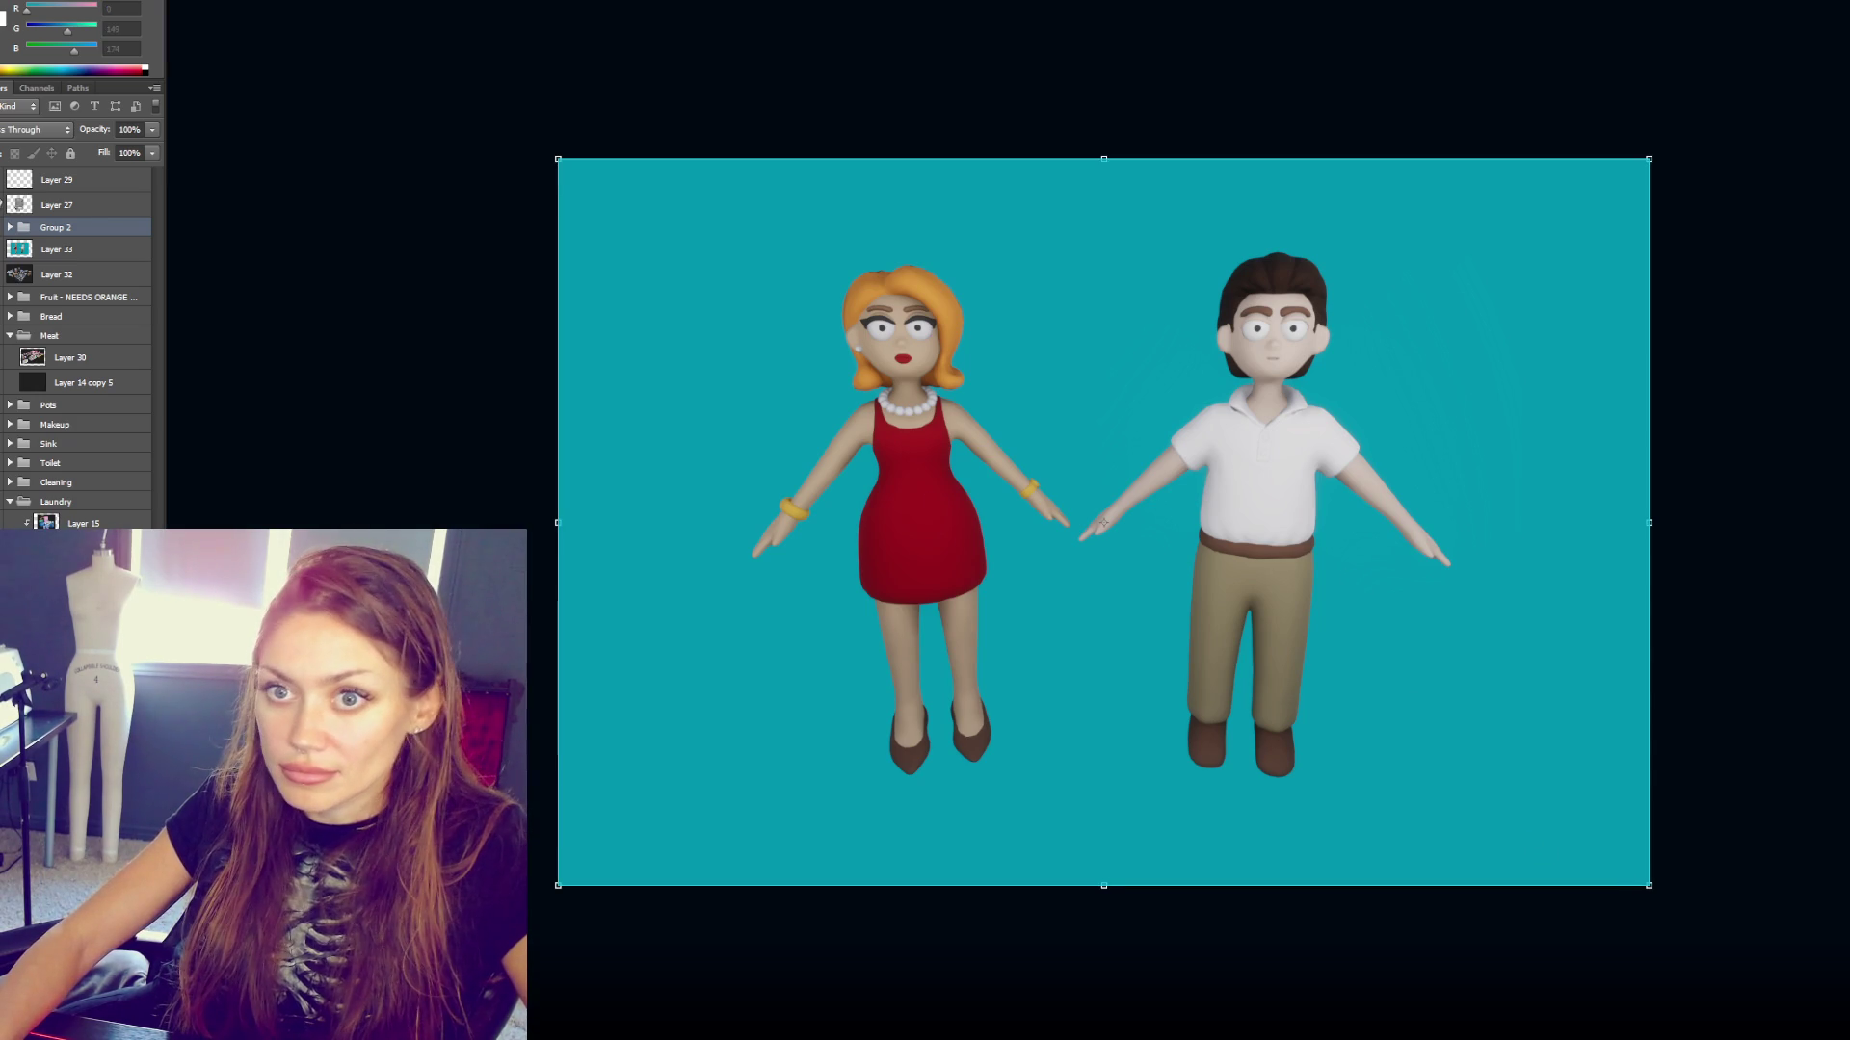
key("Return")
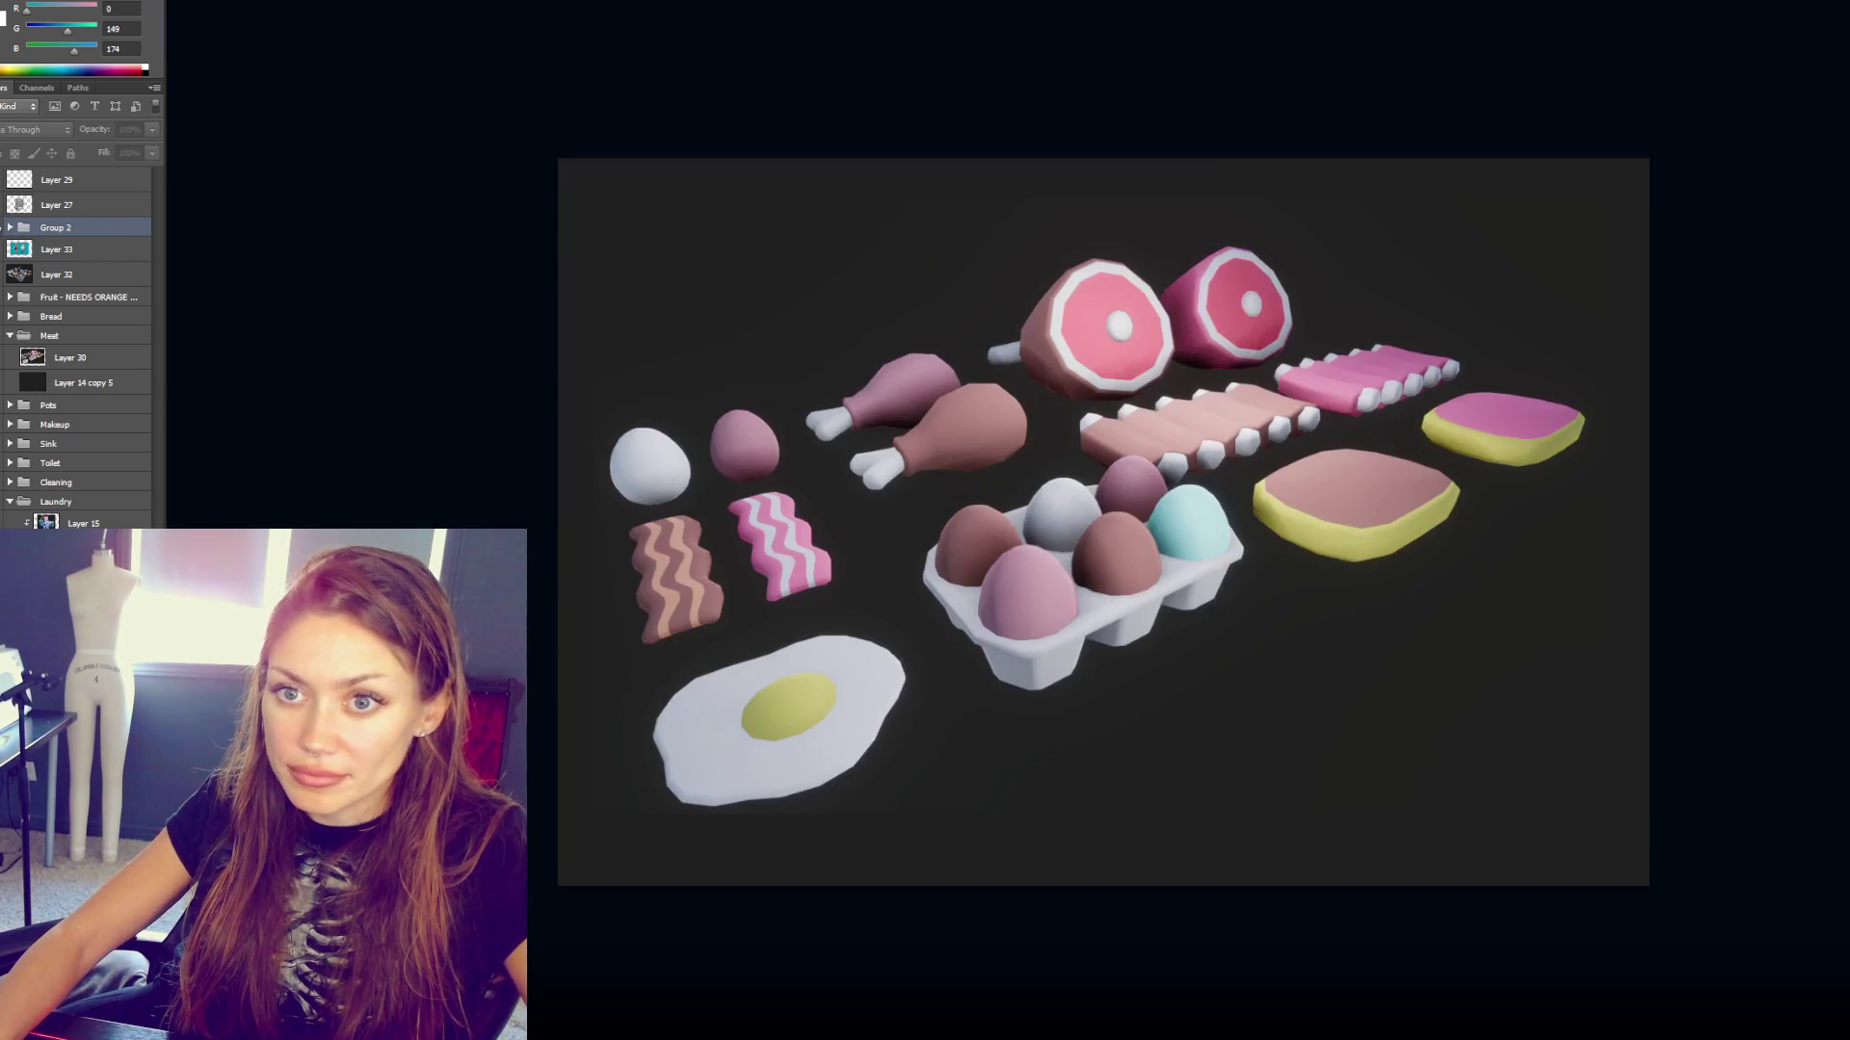
key("ctrl+t")
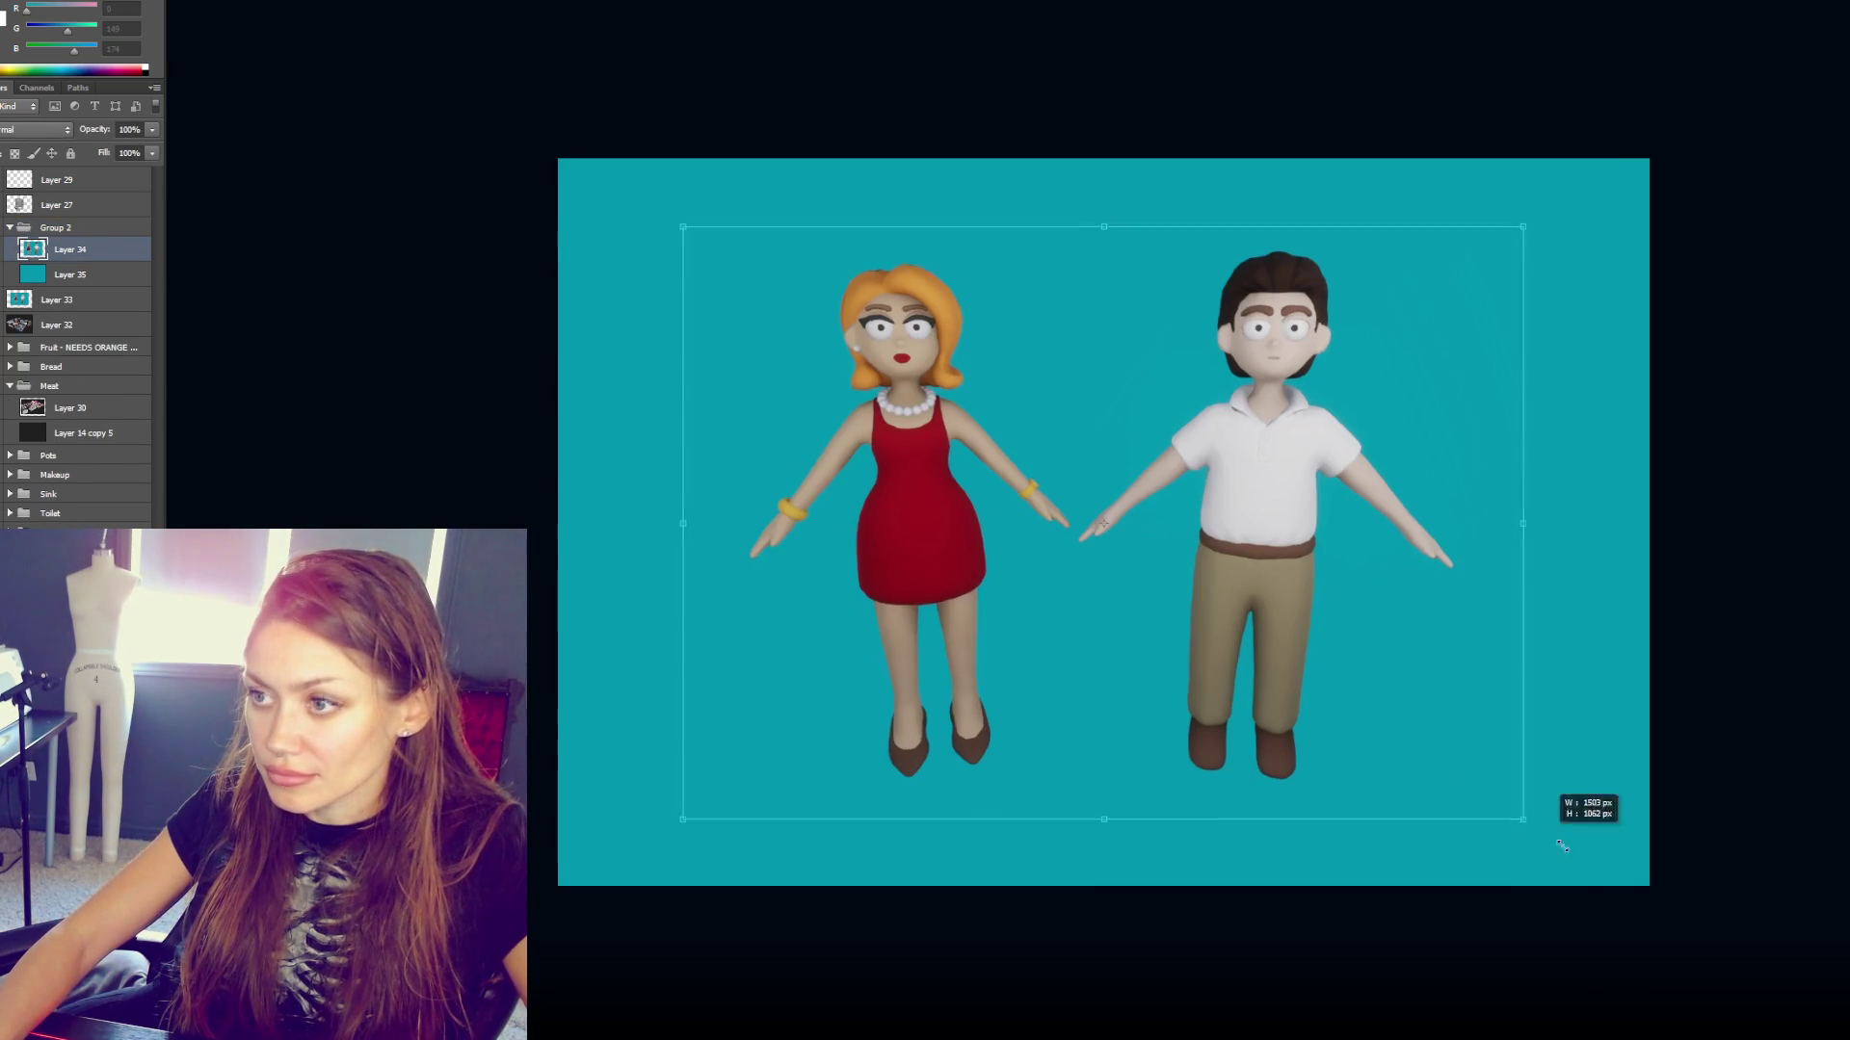
left_click_drag(1539, 830, 1643, 847)
left_click_drag(1375, 681, 1362, 639)
key("Return")
key("c")
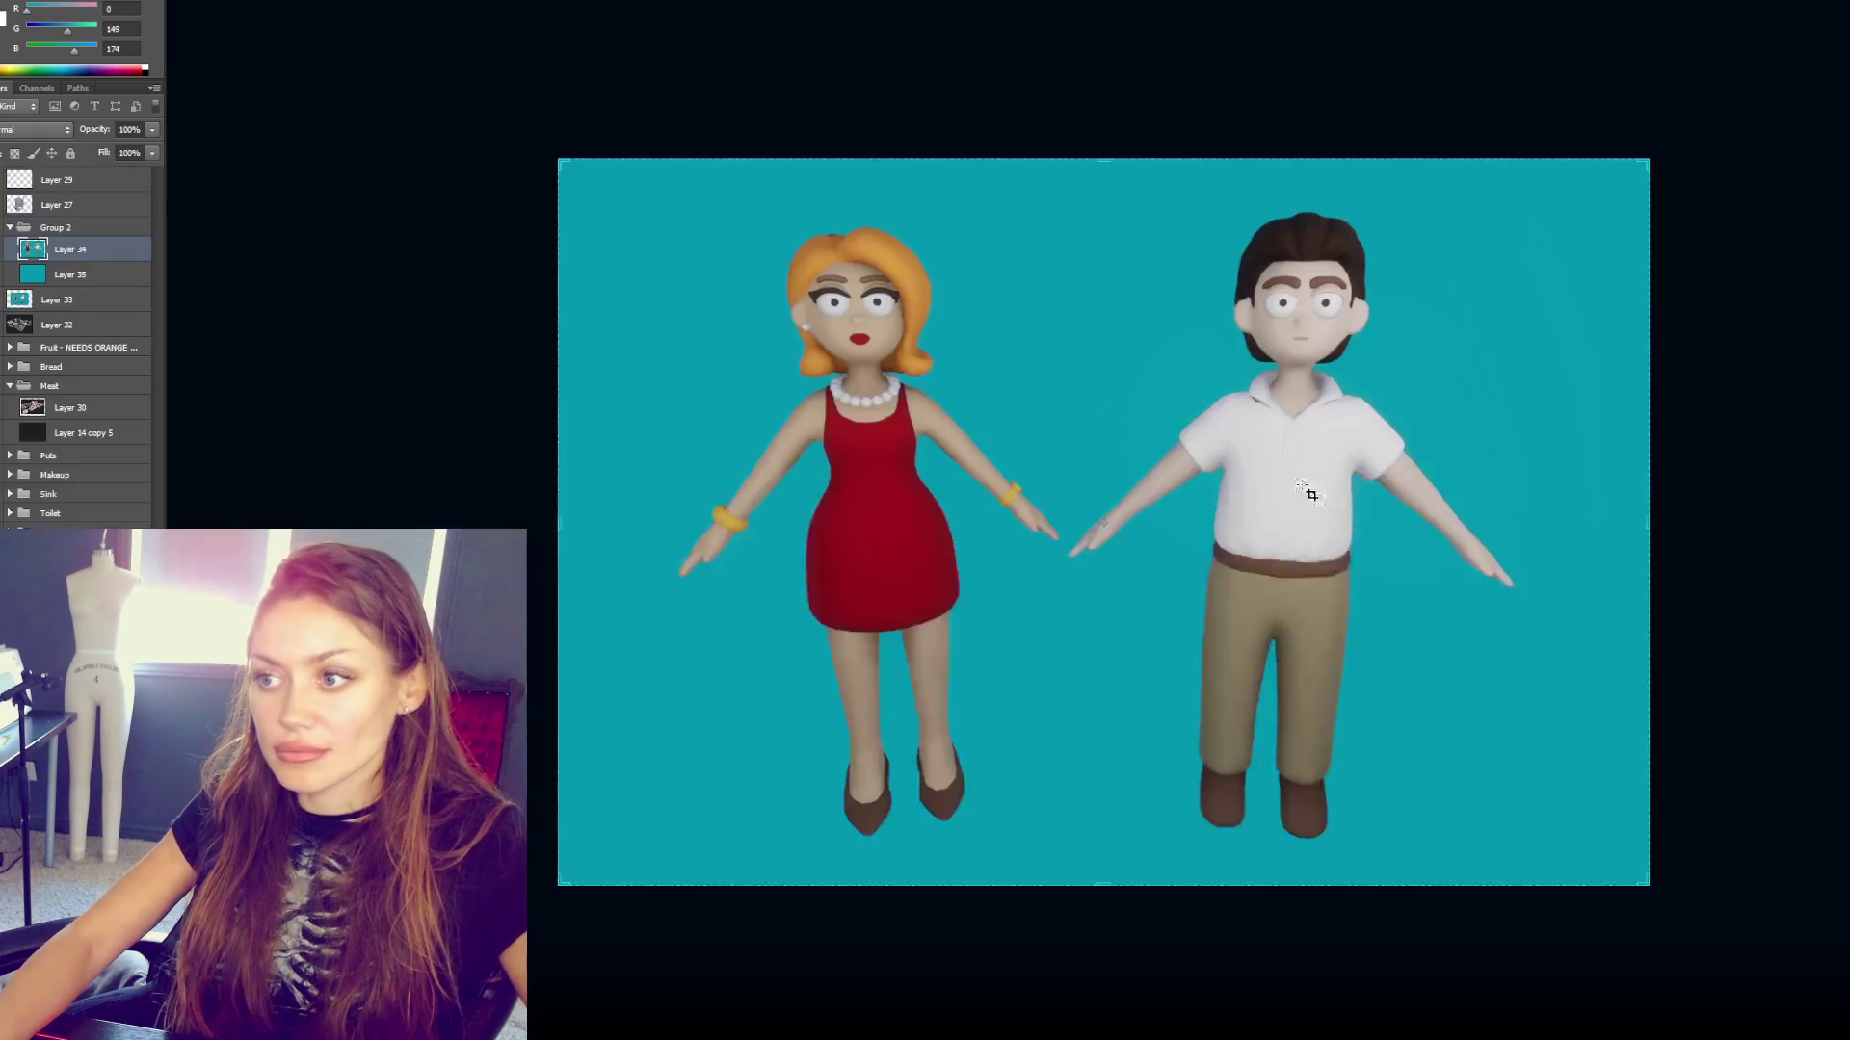
key("v")
left_click_drag(1287, 484, 1314, 491)
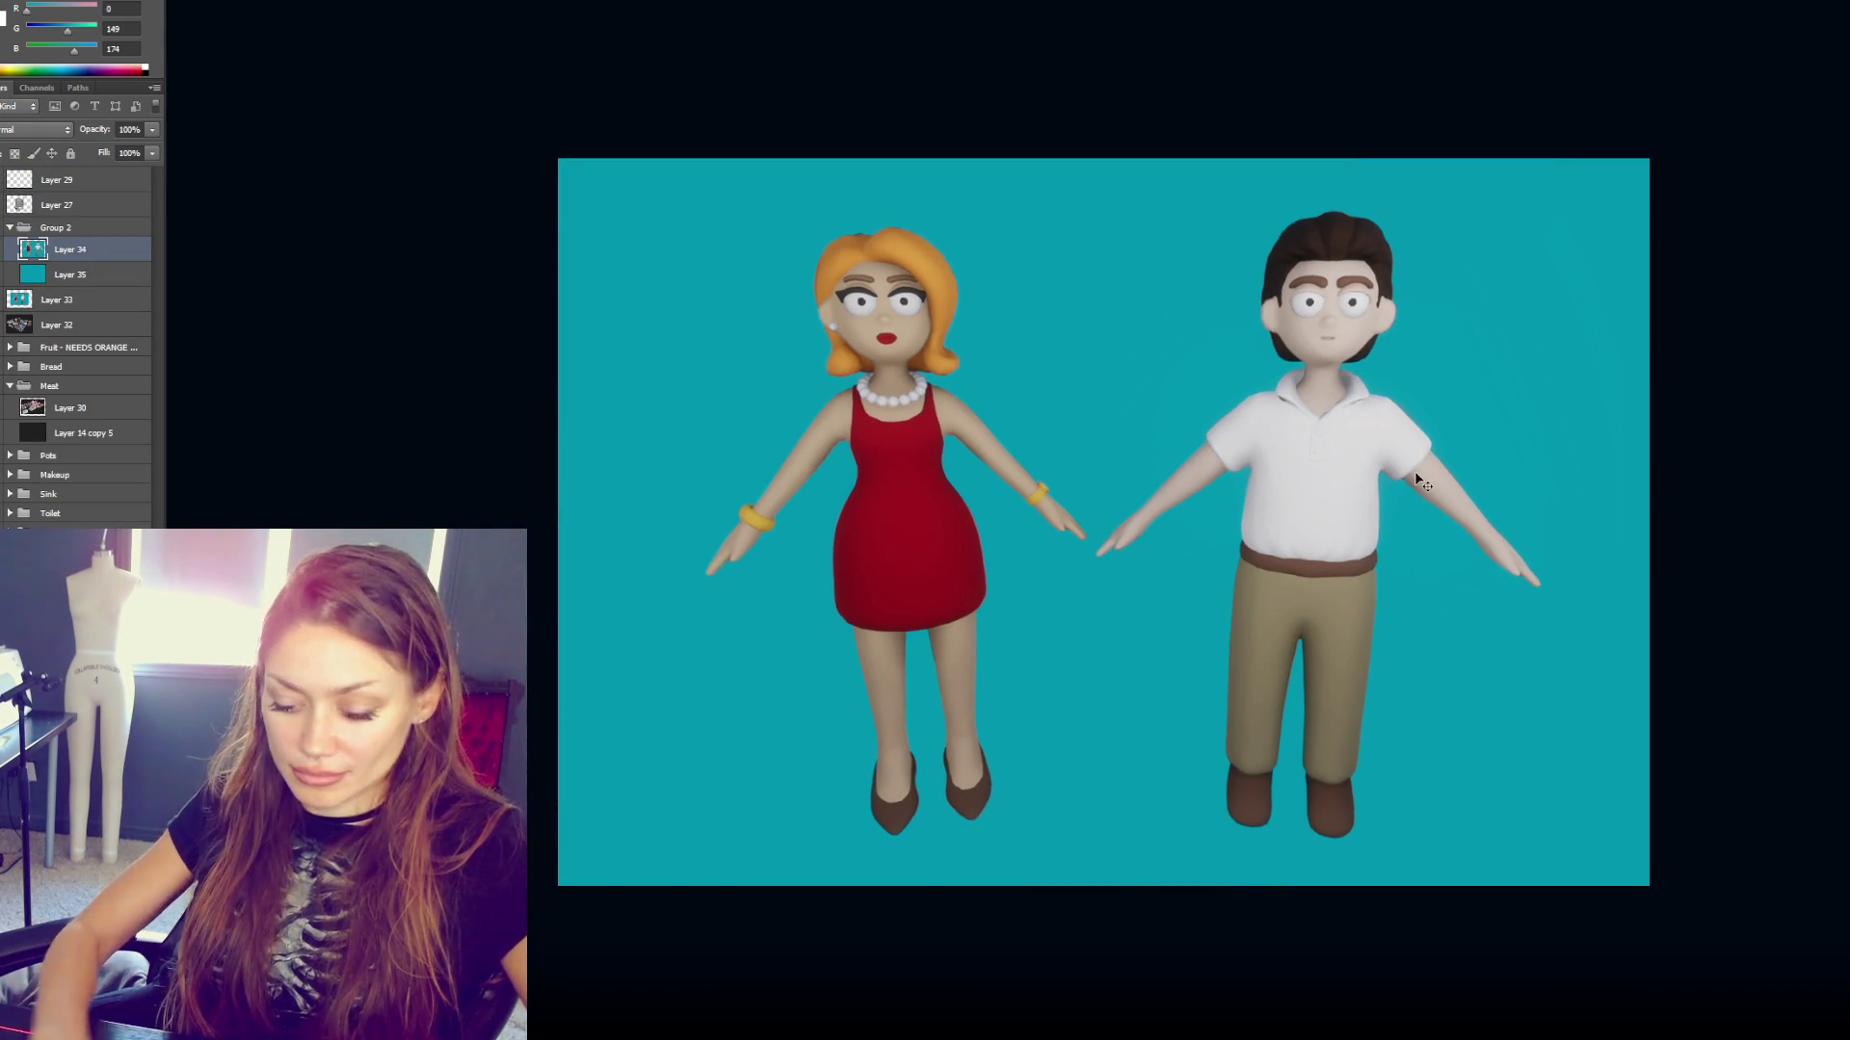
- Brighten the character layer (Layer 34), discarding a trial duplicate and colour inversion
left_click(70, 274)
key("ctrl+j")
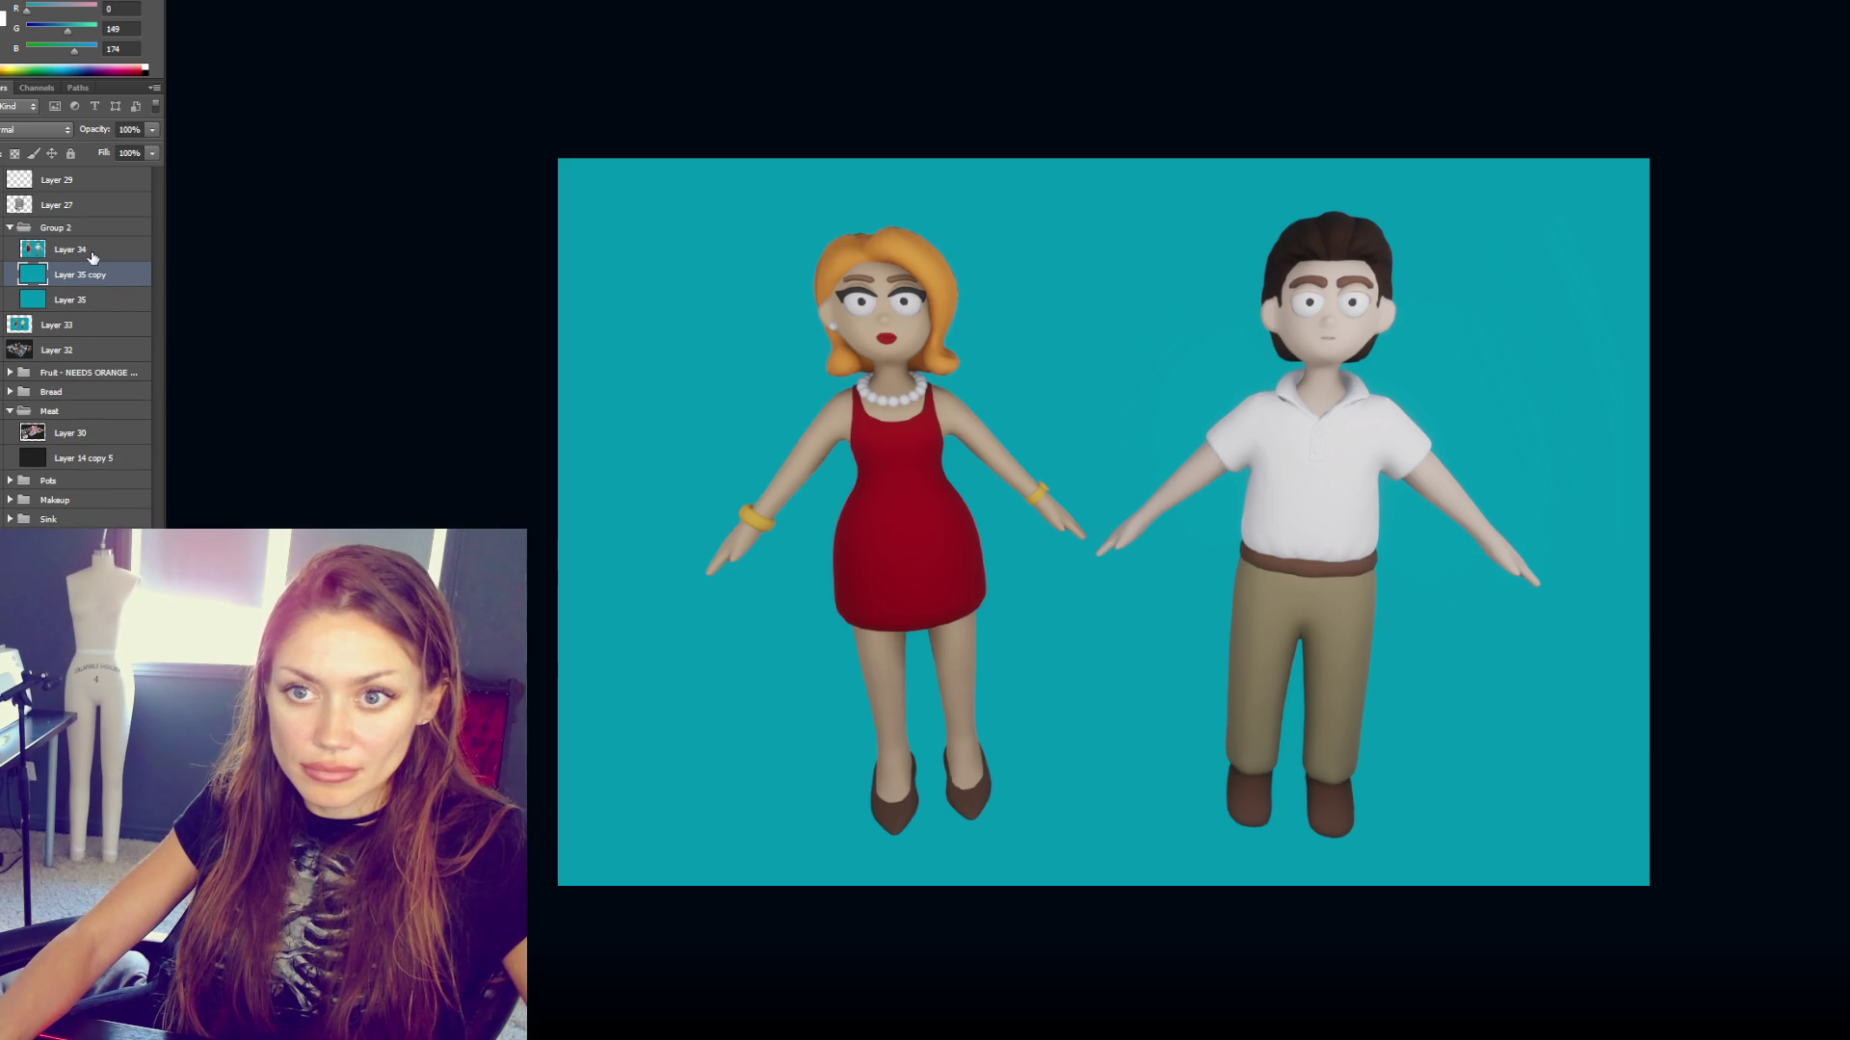
left_click(92, 257)
key("ctrl+z")
key("ctrl+i")
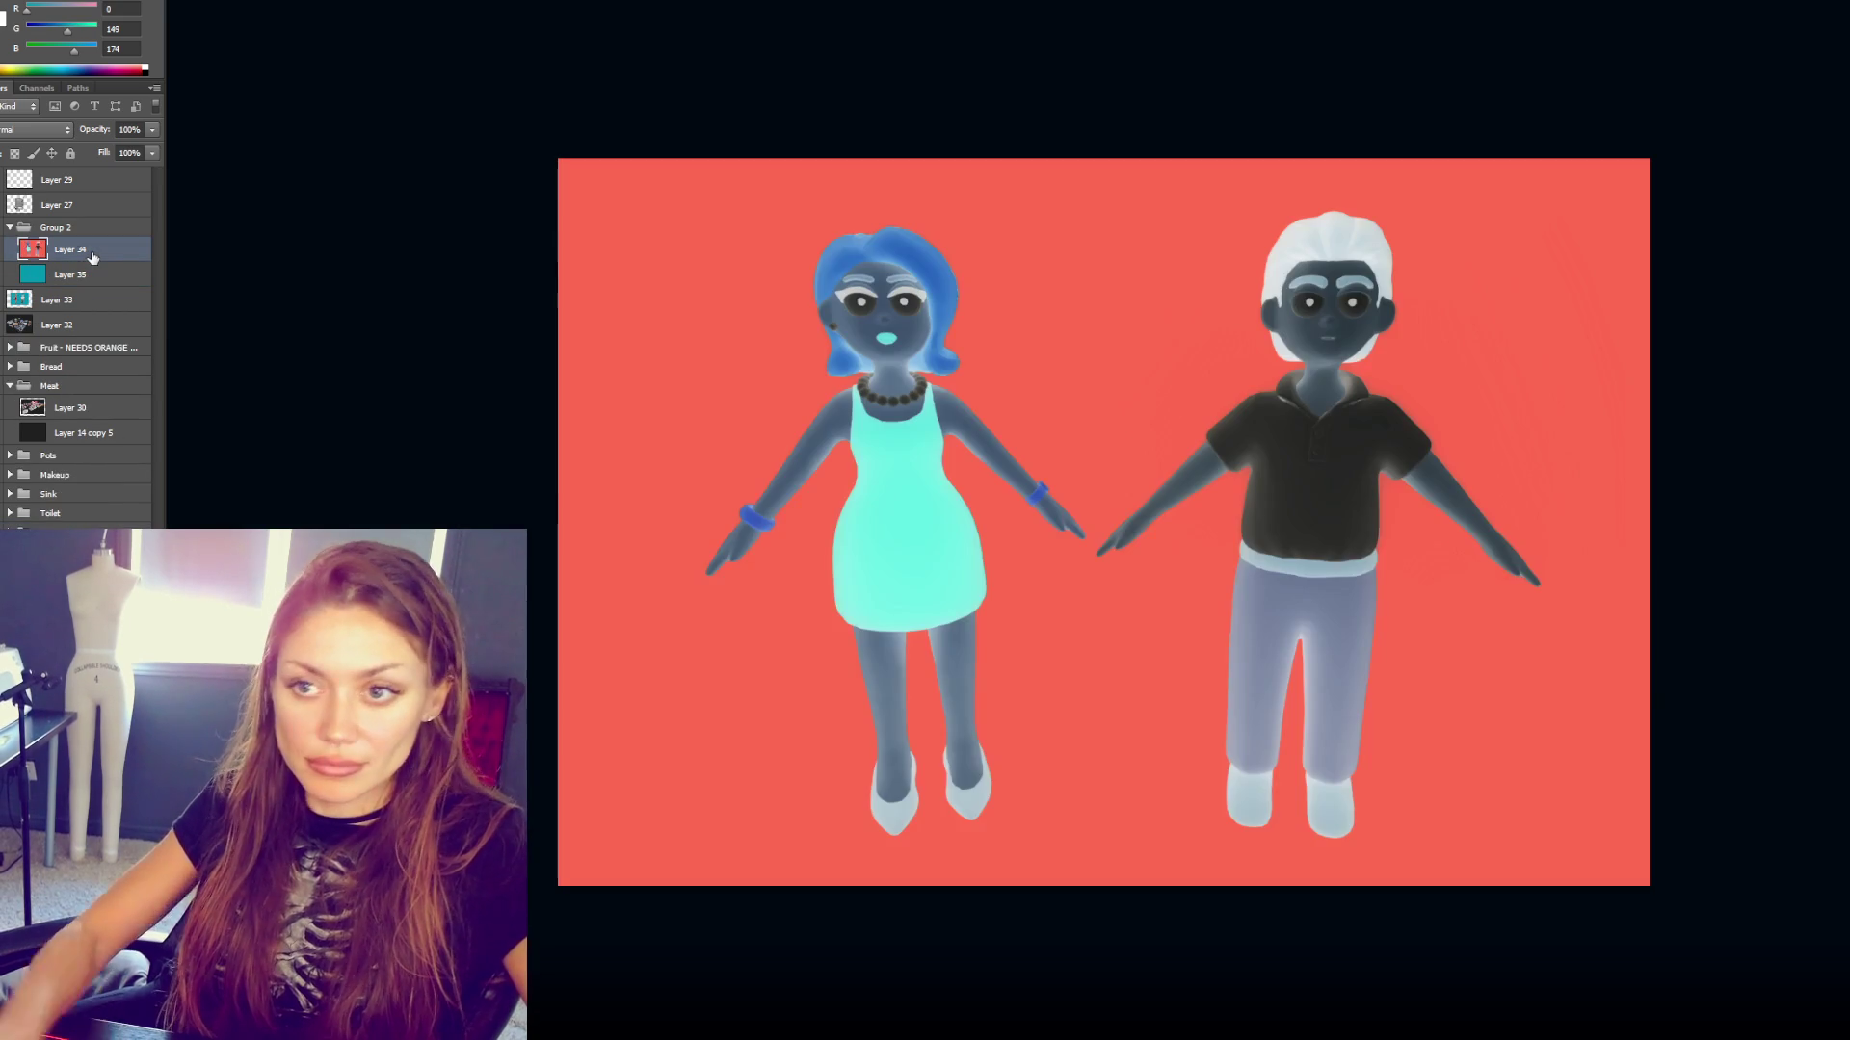
key("ctrl+i")
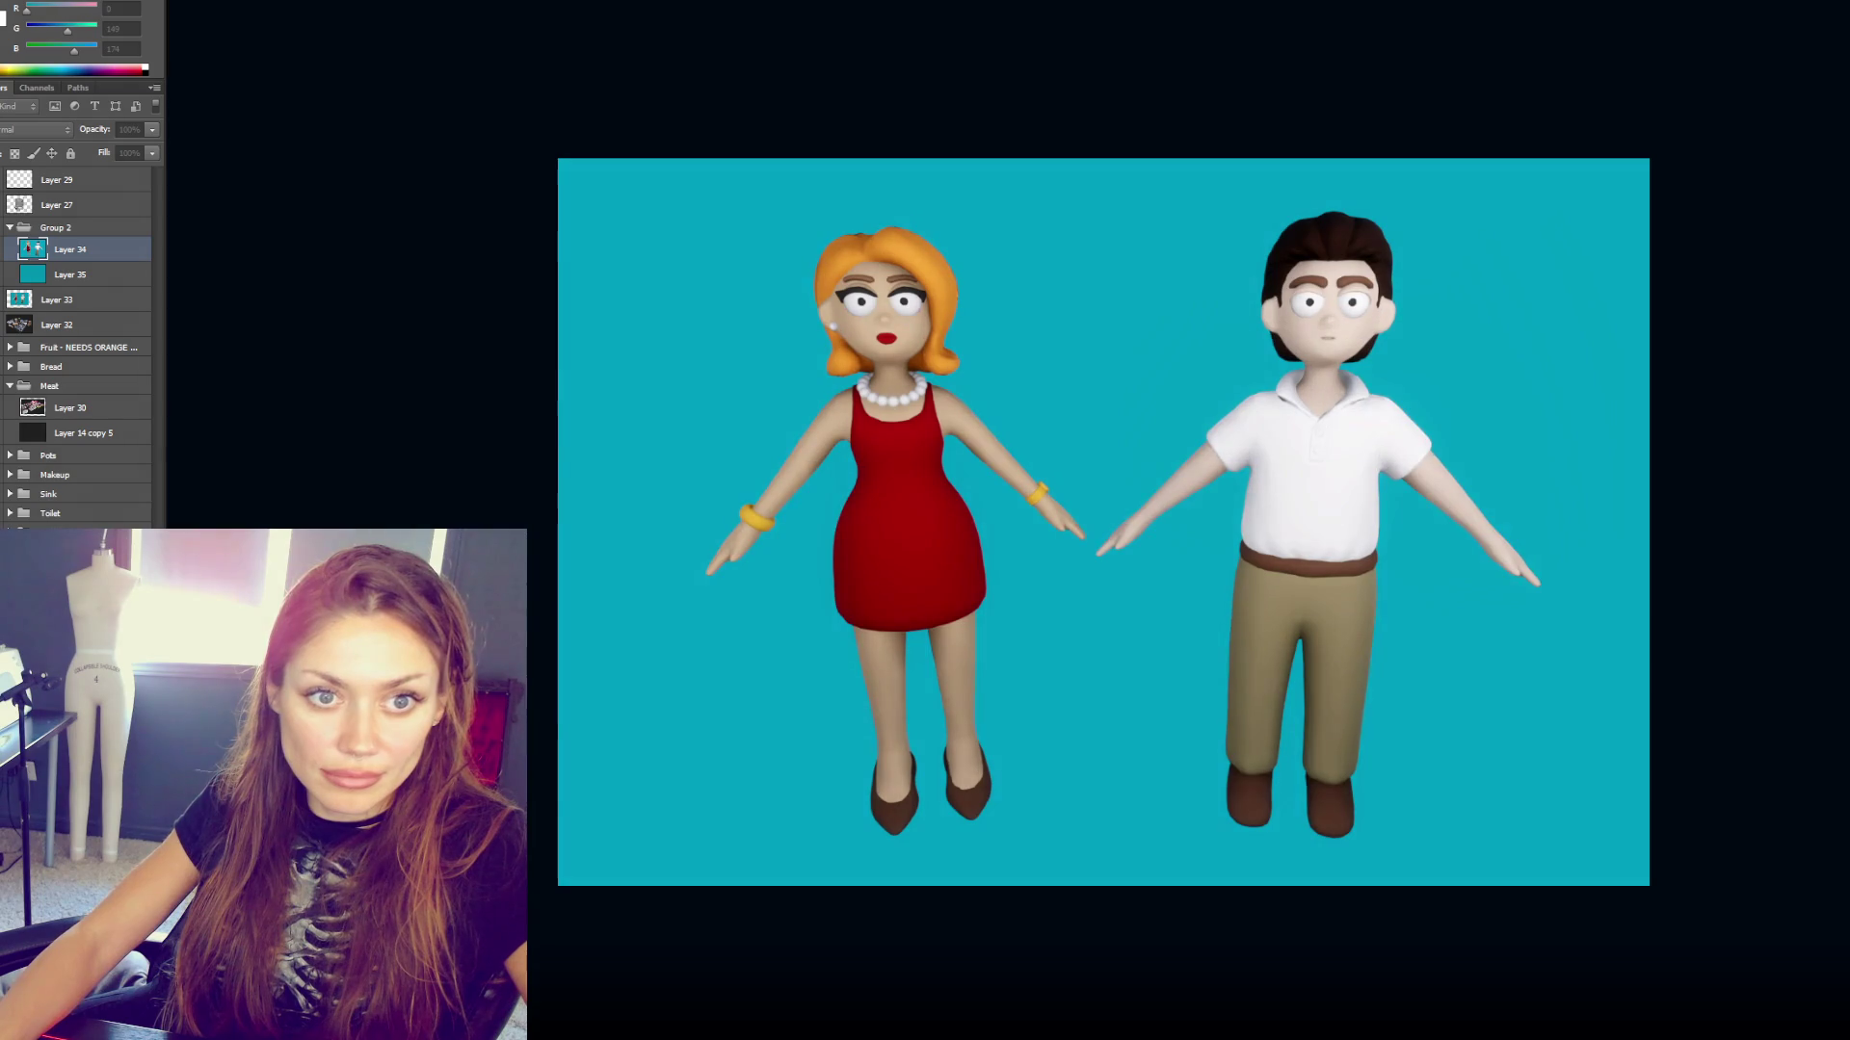
key("shift+ctrl+l")
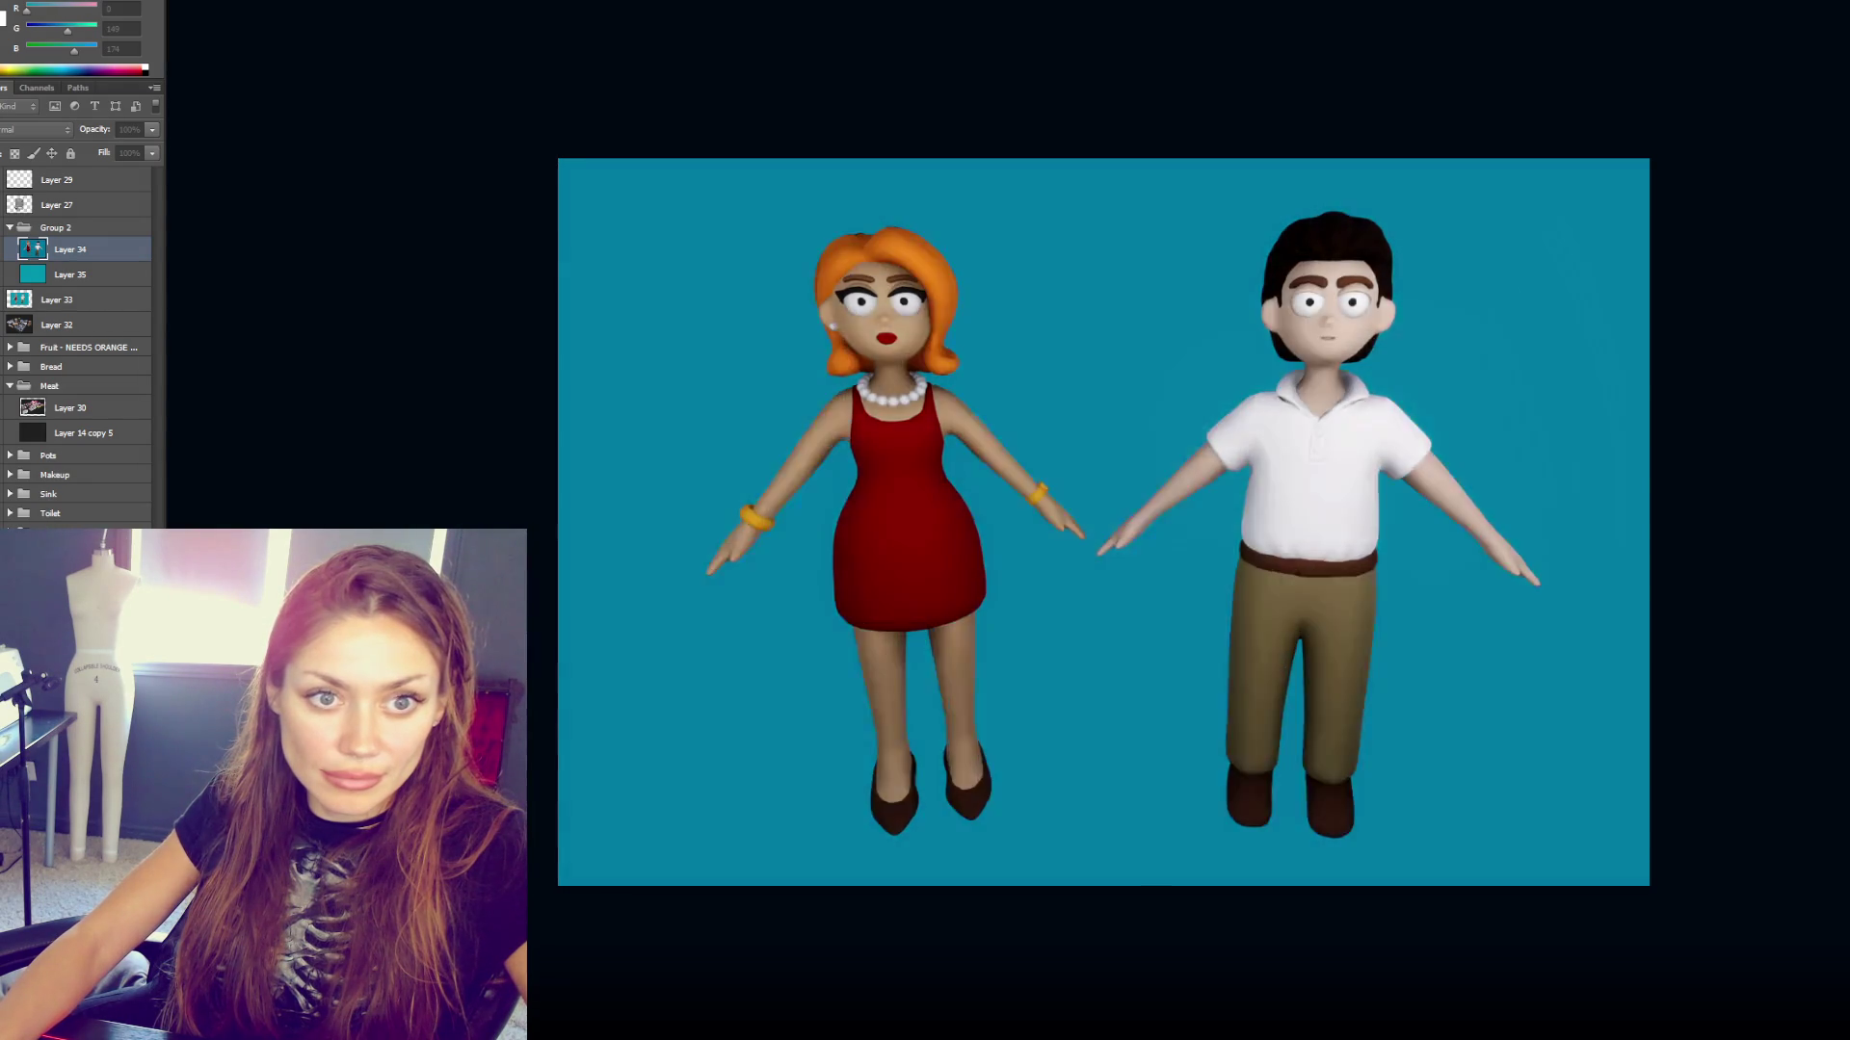
key("ctrl+z")
key("ctrl+z")
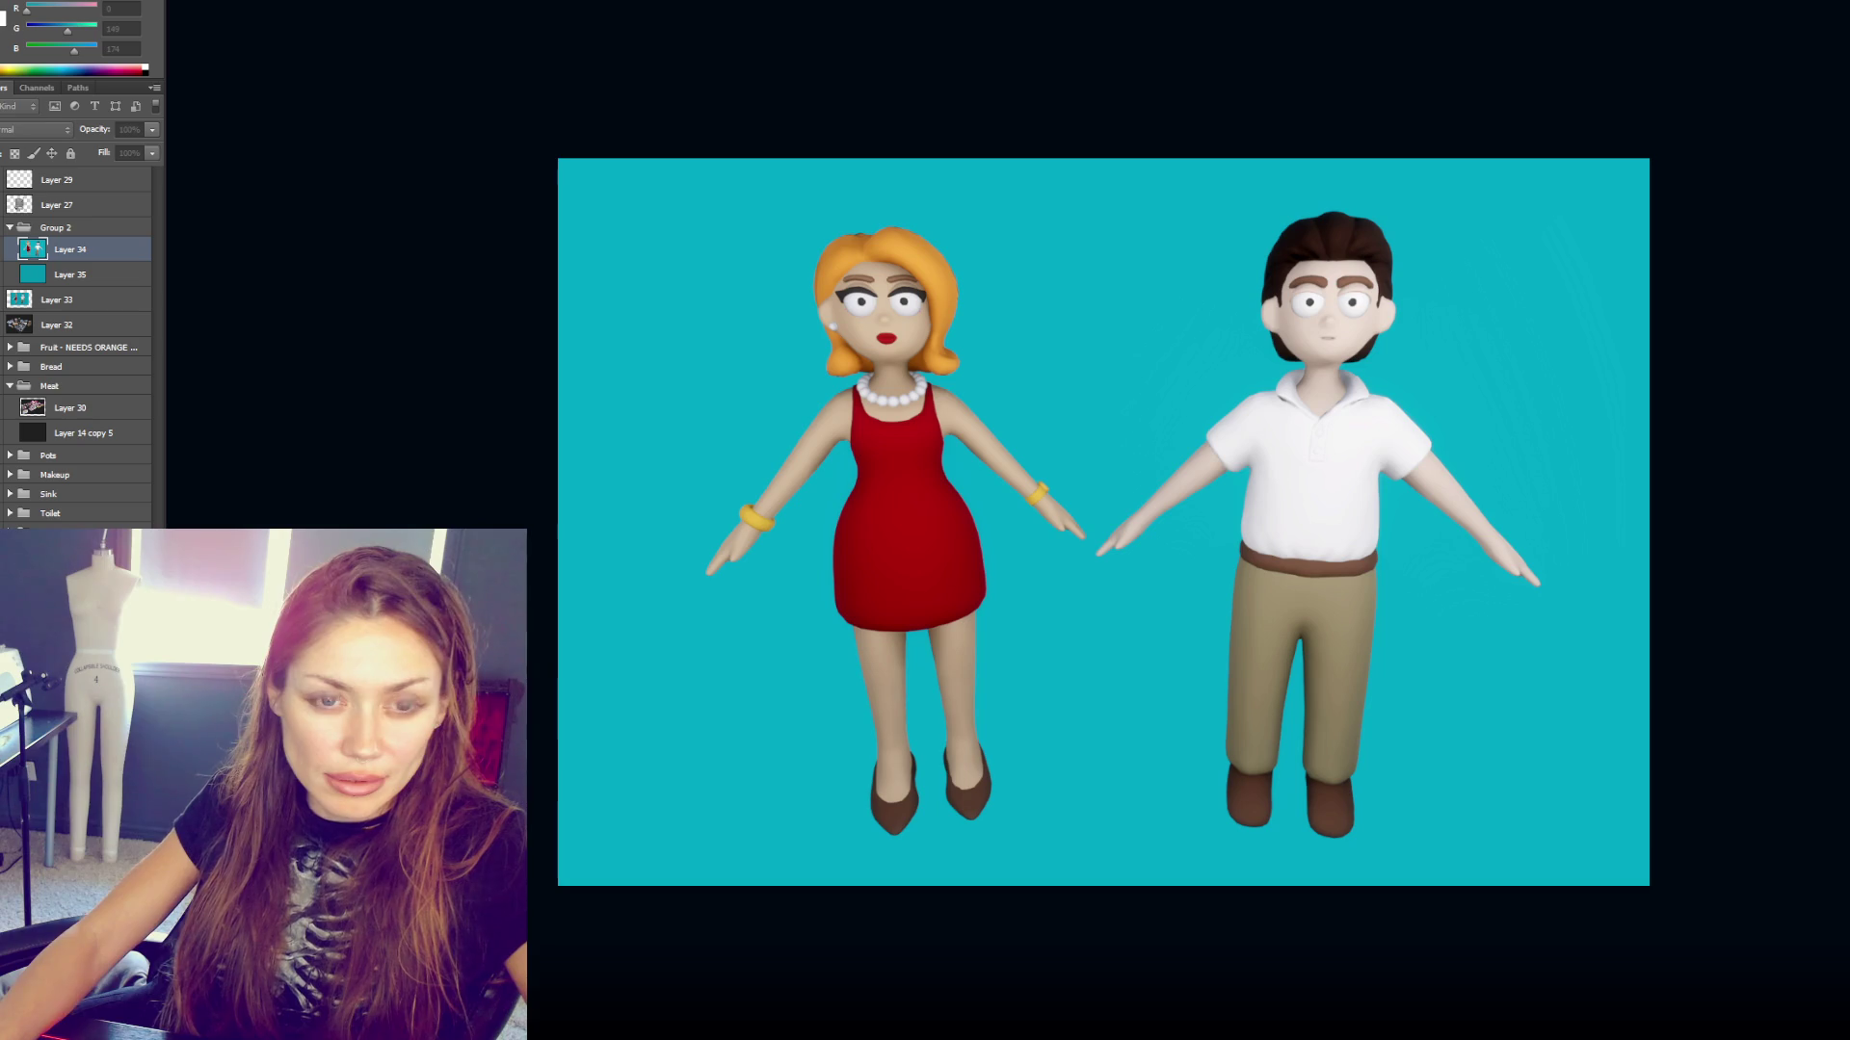
- Lower Layer 34's saturation to -4, then try Shadows/Highlights and cancel it
key("ctrl+u")
mouse_move(550, 305)
left_mouse_down()
mouse_move(533, 310)
mouse_move(559, 307)
left_mouse_up()
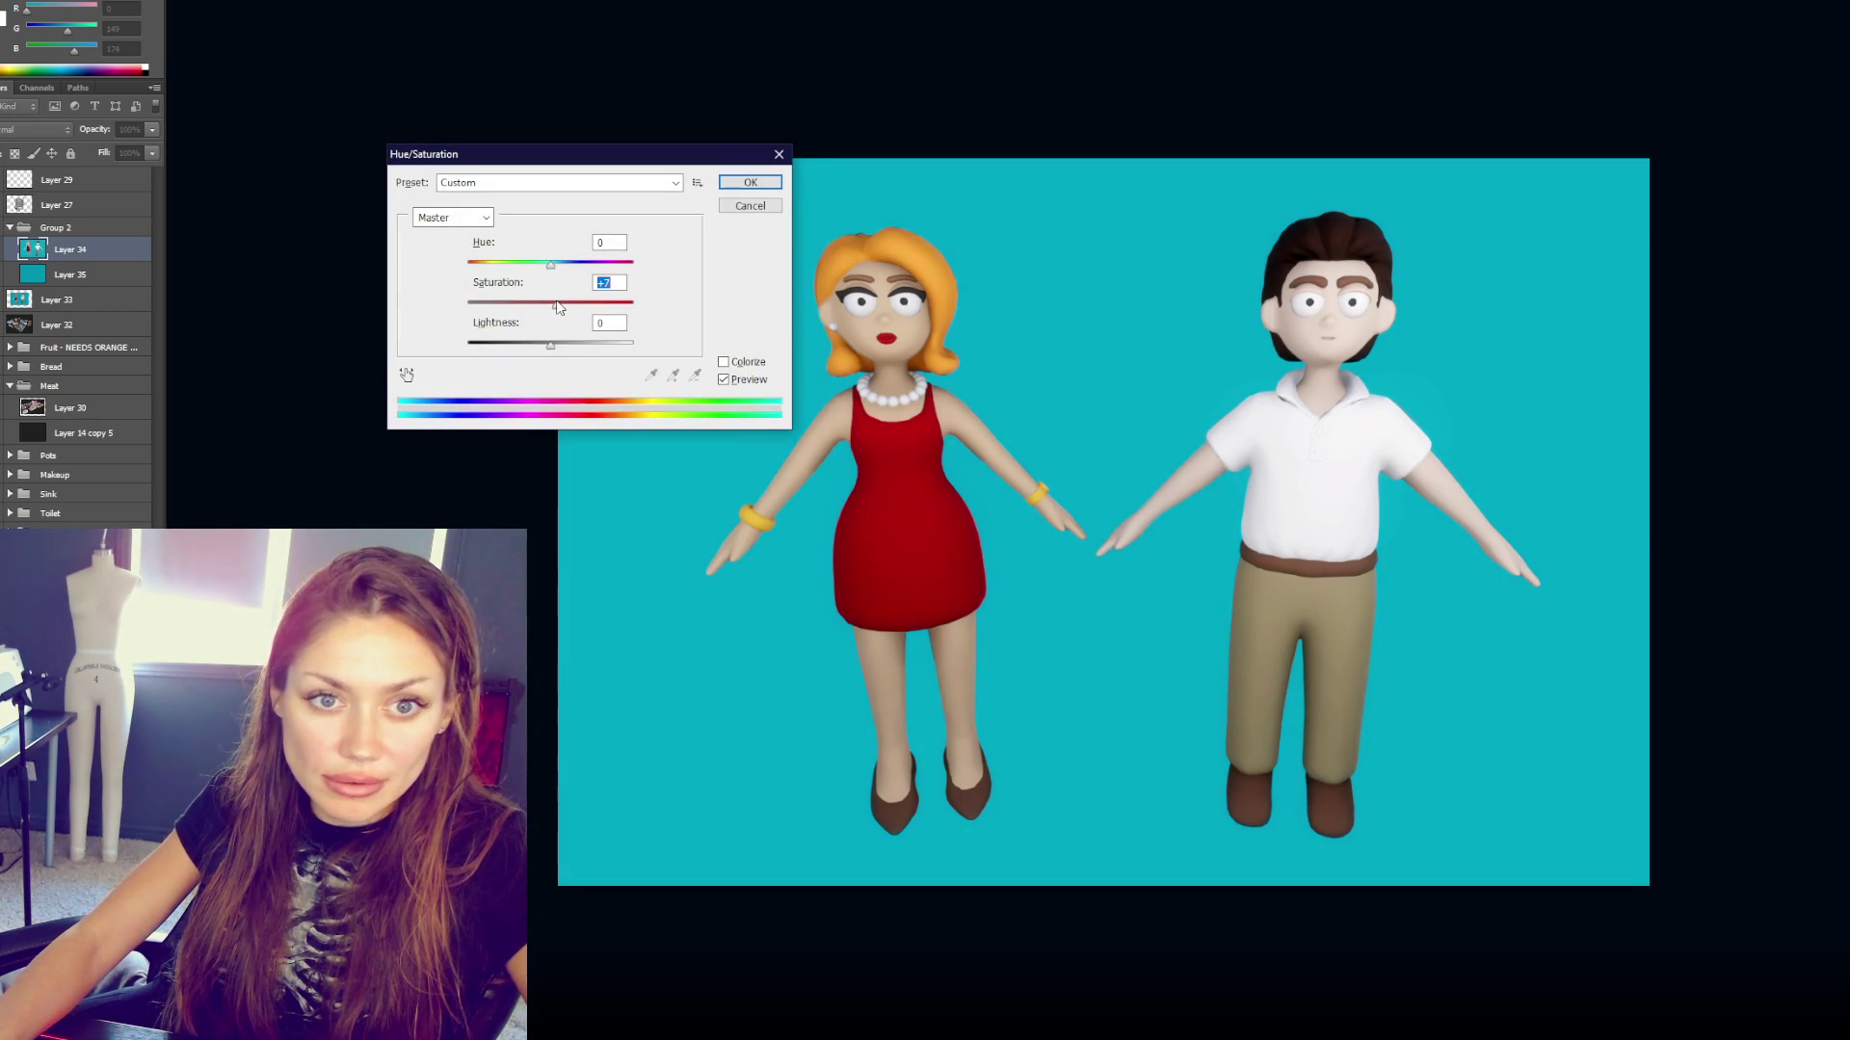
left_click(750, 183)
key("alt+i")
mouse_move(135, 2)
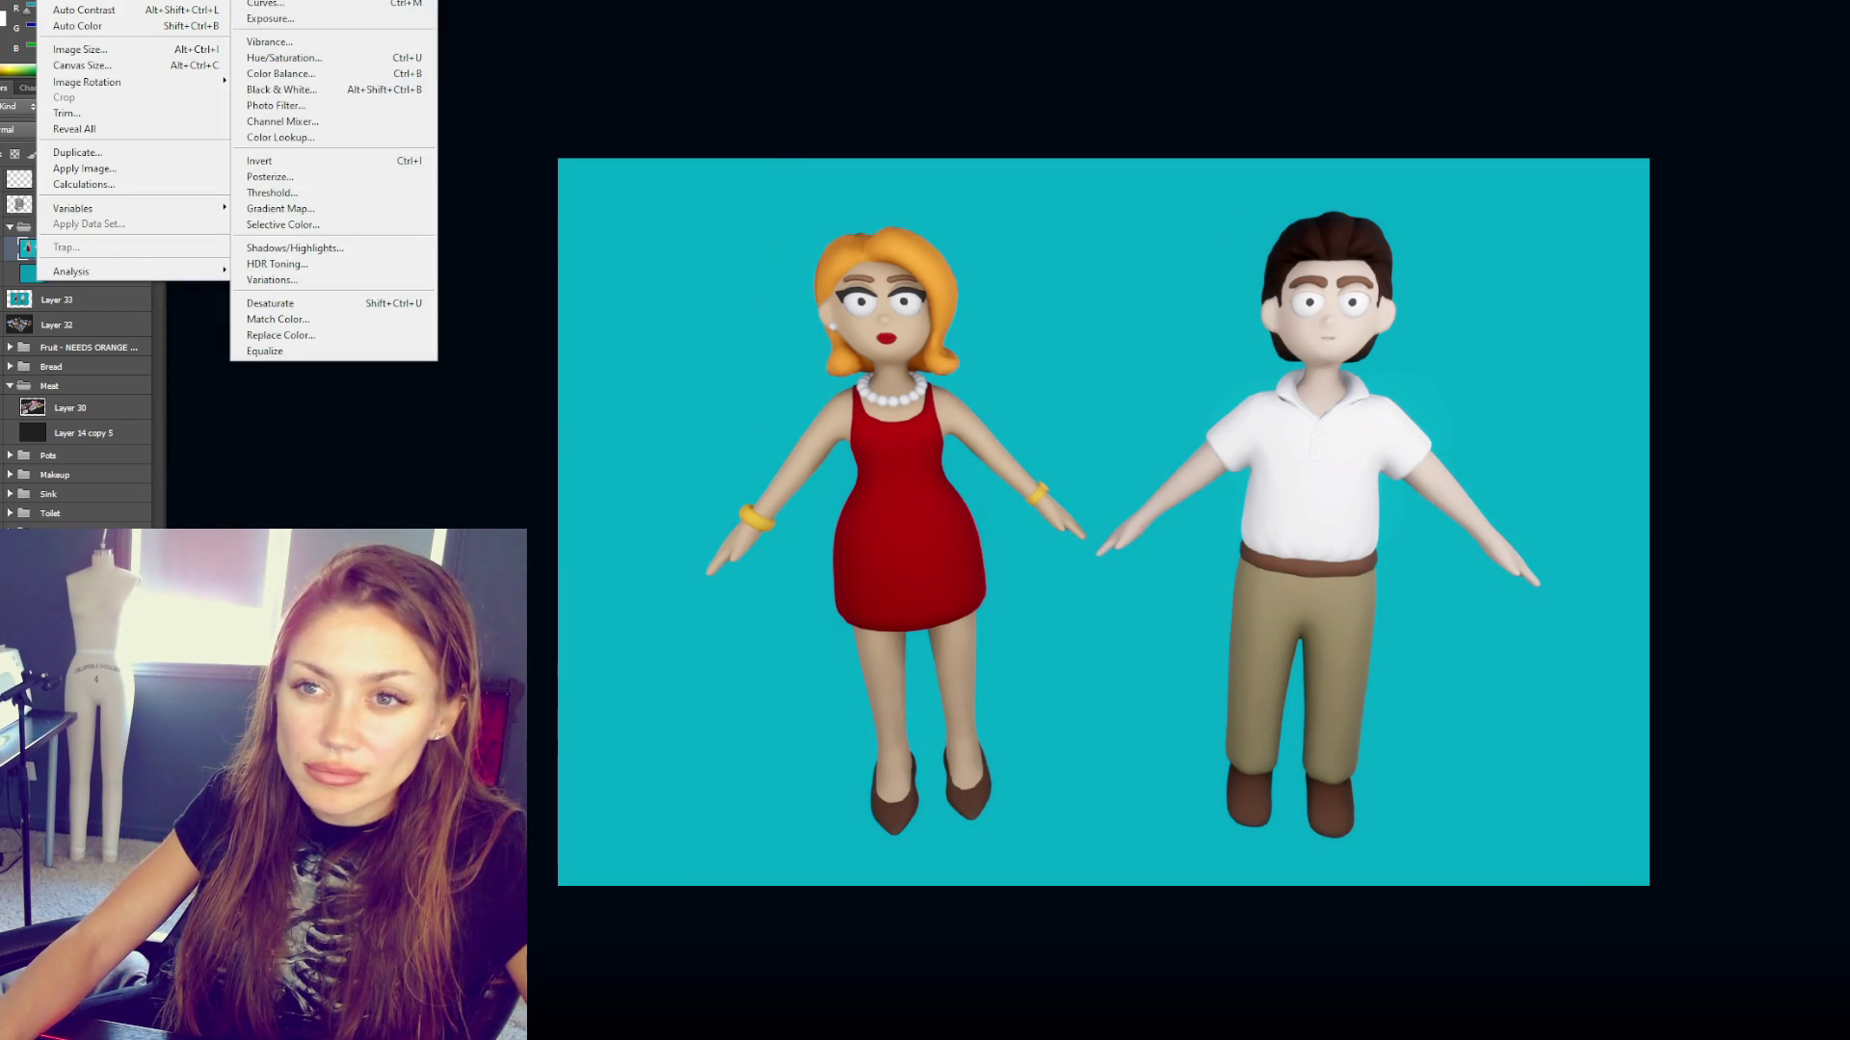
left_click(299, 249)
key("Escape")
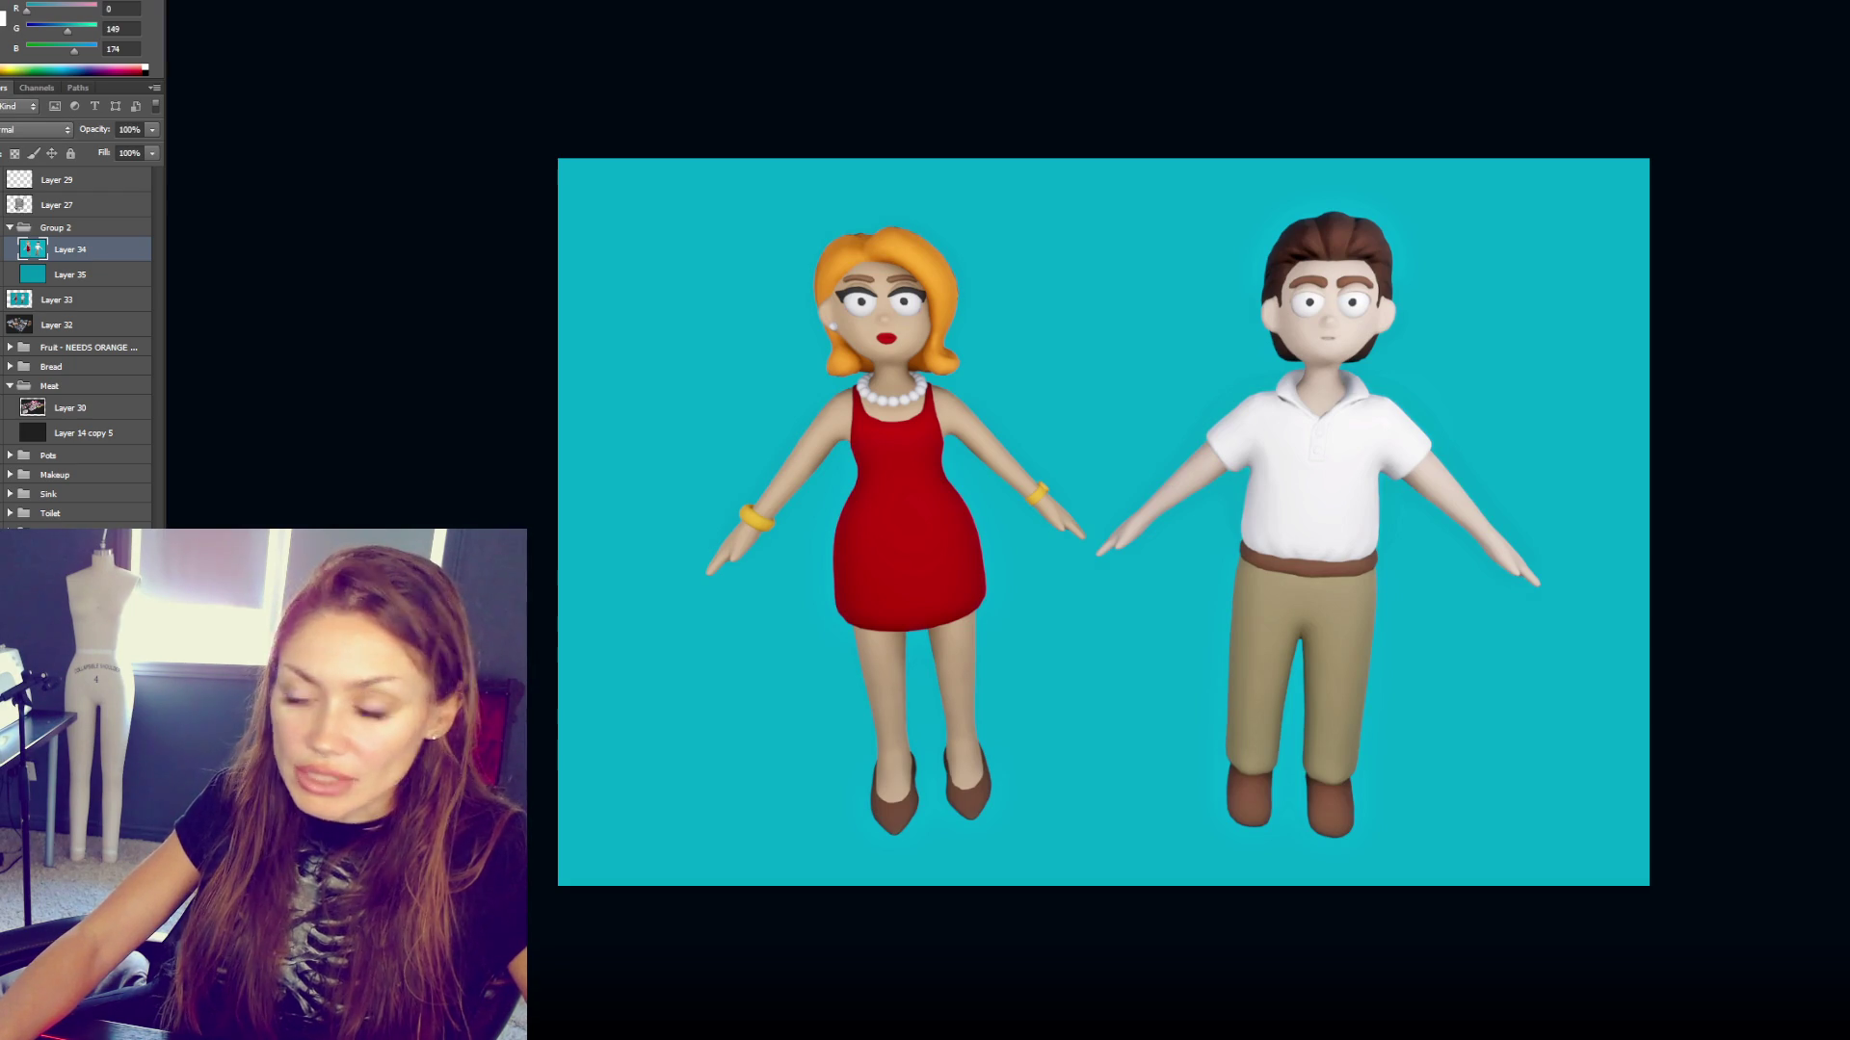
- Nudge Layer 34's characters a few pixels left with Shift+Left
key("shift+Left")
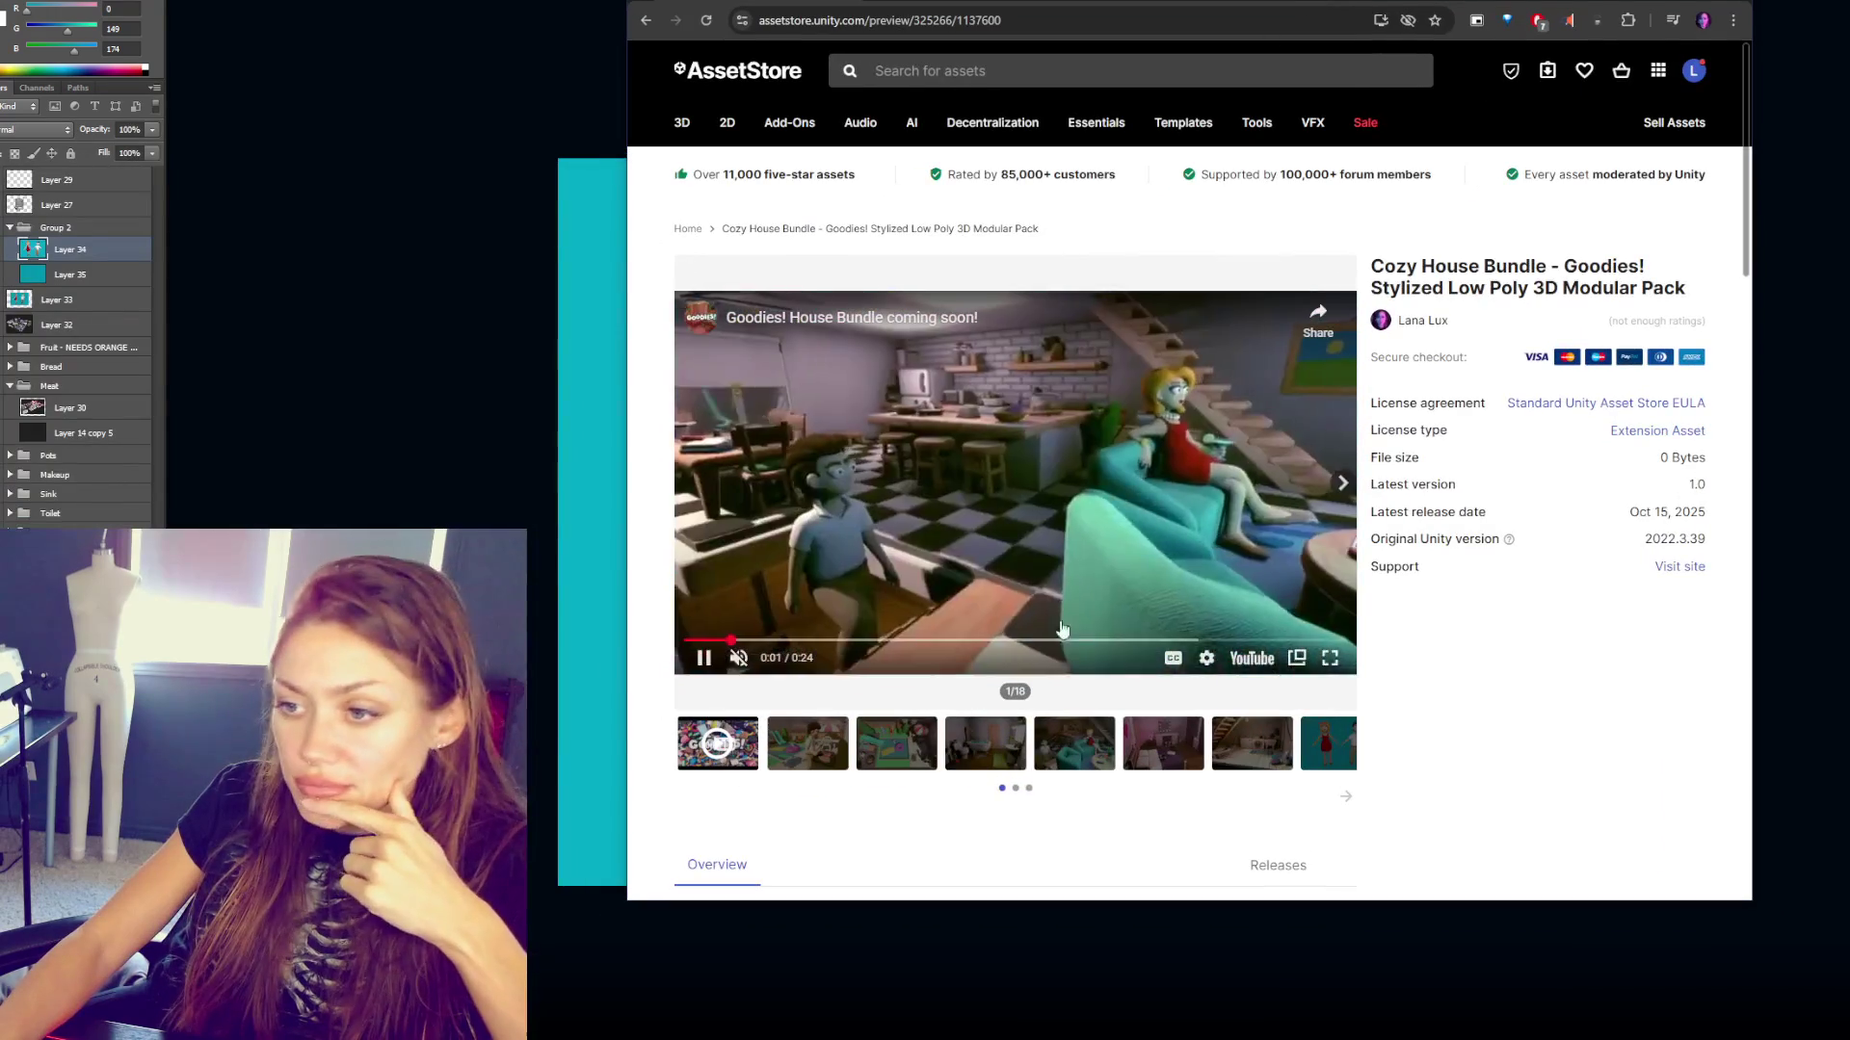
- Step through all 18 Cozy House Bundle preview images in the gallery
left_click(1342, 483)
left_click(1342, 483)
left_click(1342, 483)
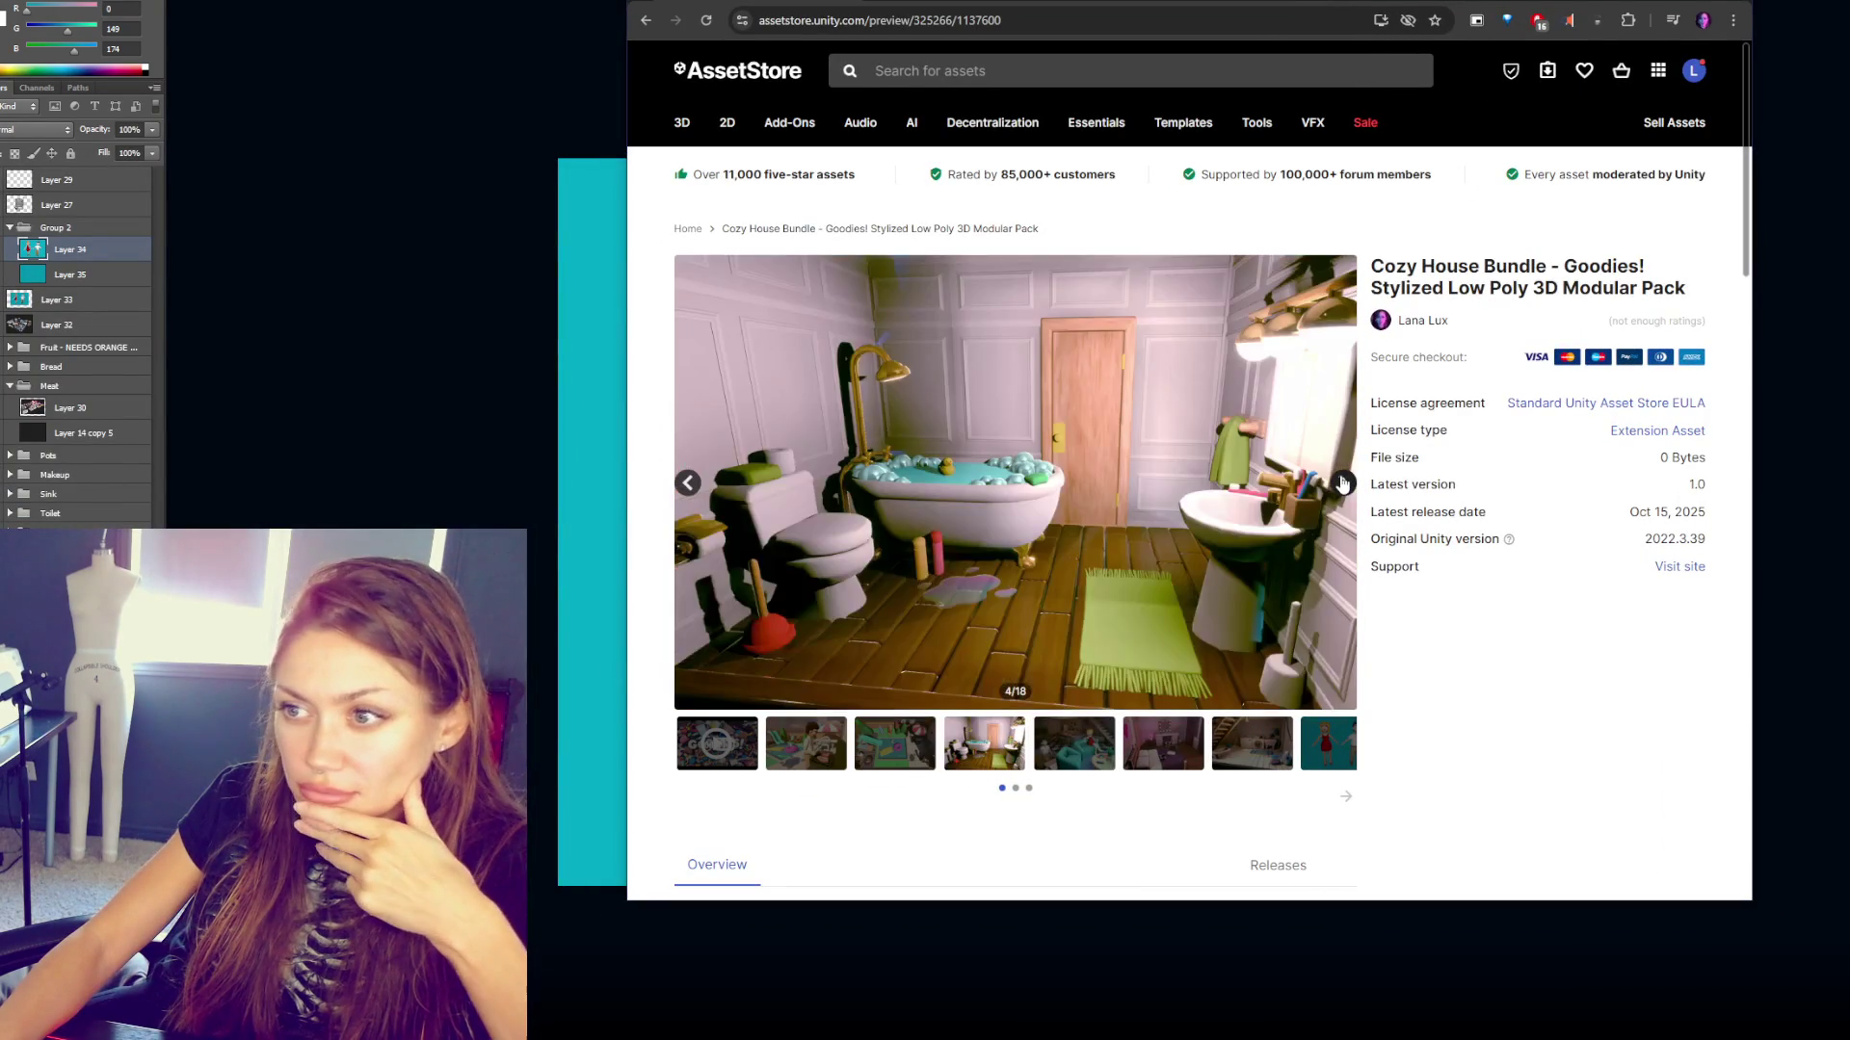
left_click(1342, 482)
left_click(1342, 483)
left_click(1342, 483)
left_click(1341, 483)
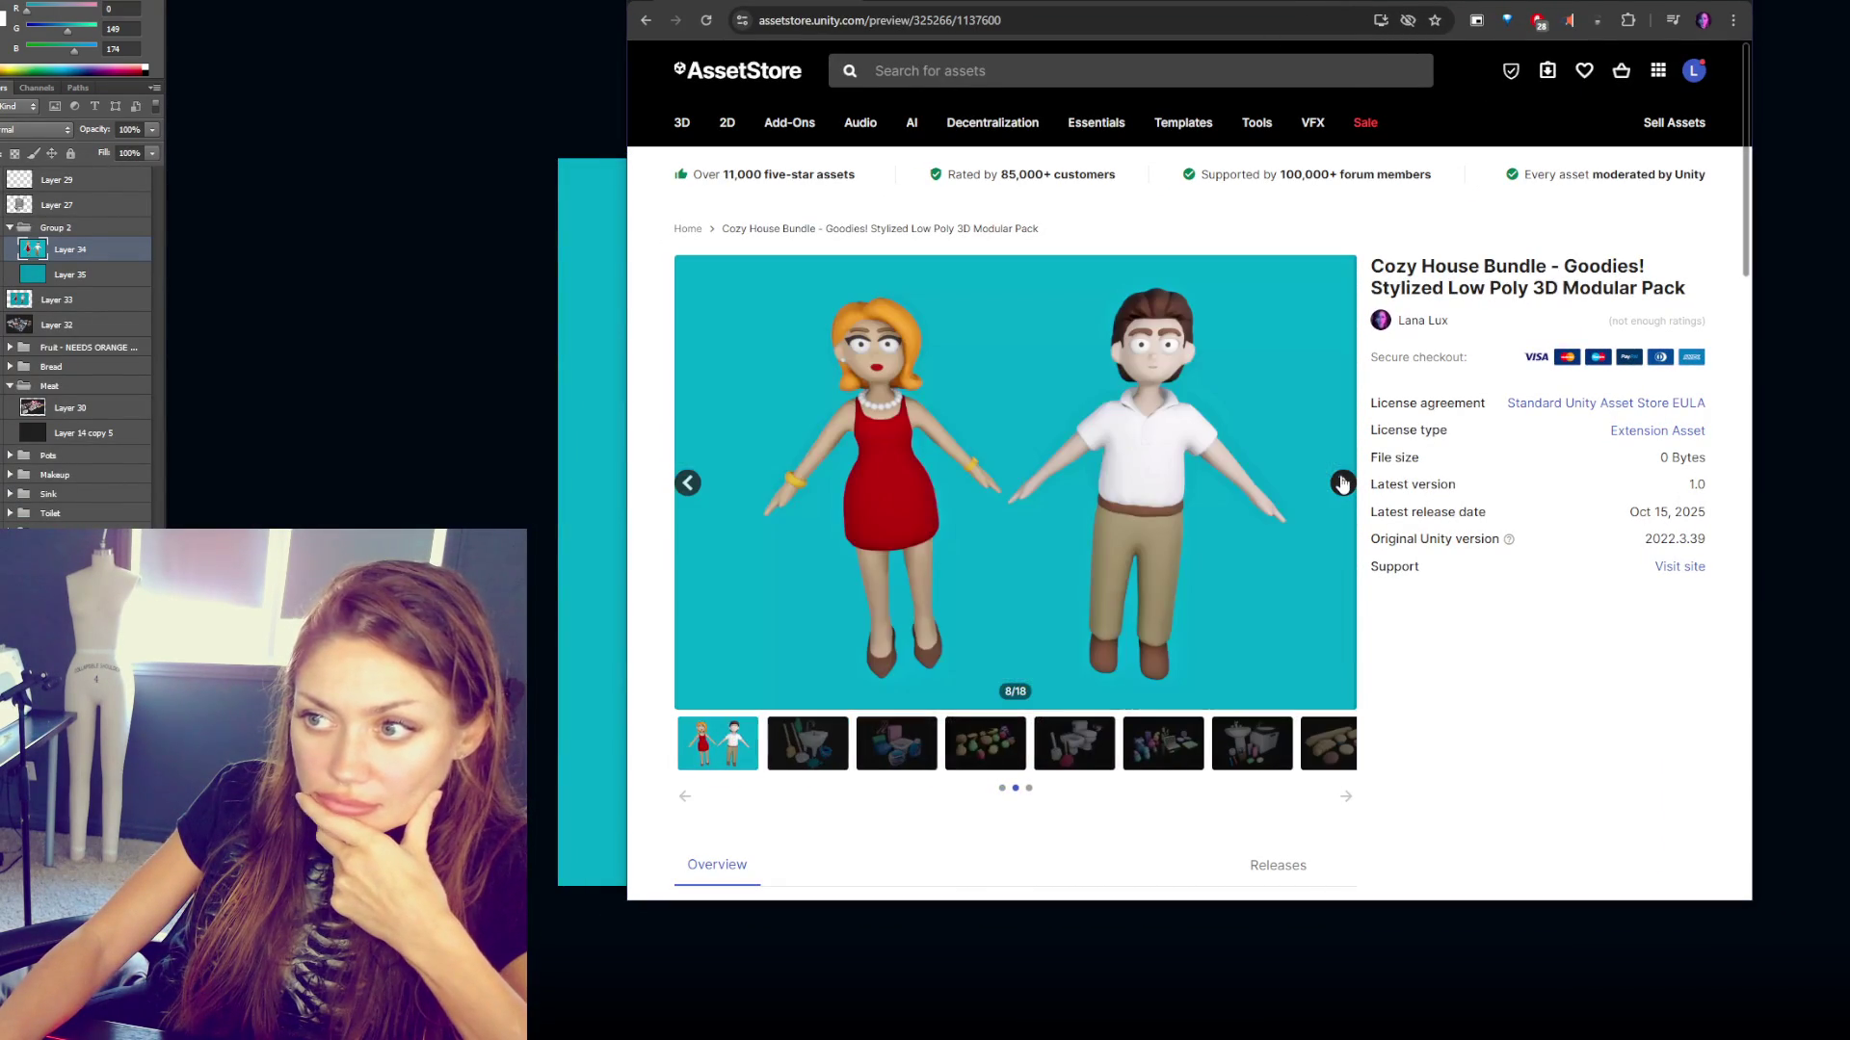
left_click(1342, 483)
left_click(1342, 483)
left_click(1342, 483)
left_click(1342, 483)
left_click(1341, 482)
left_click(1342, 483)
left_click(1341, 483)
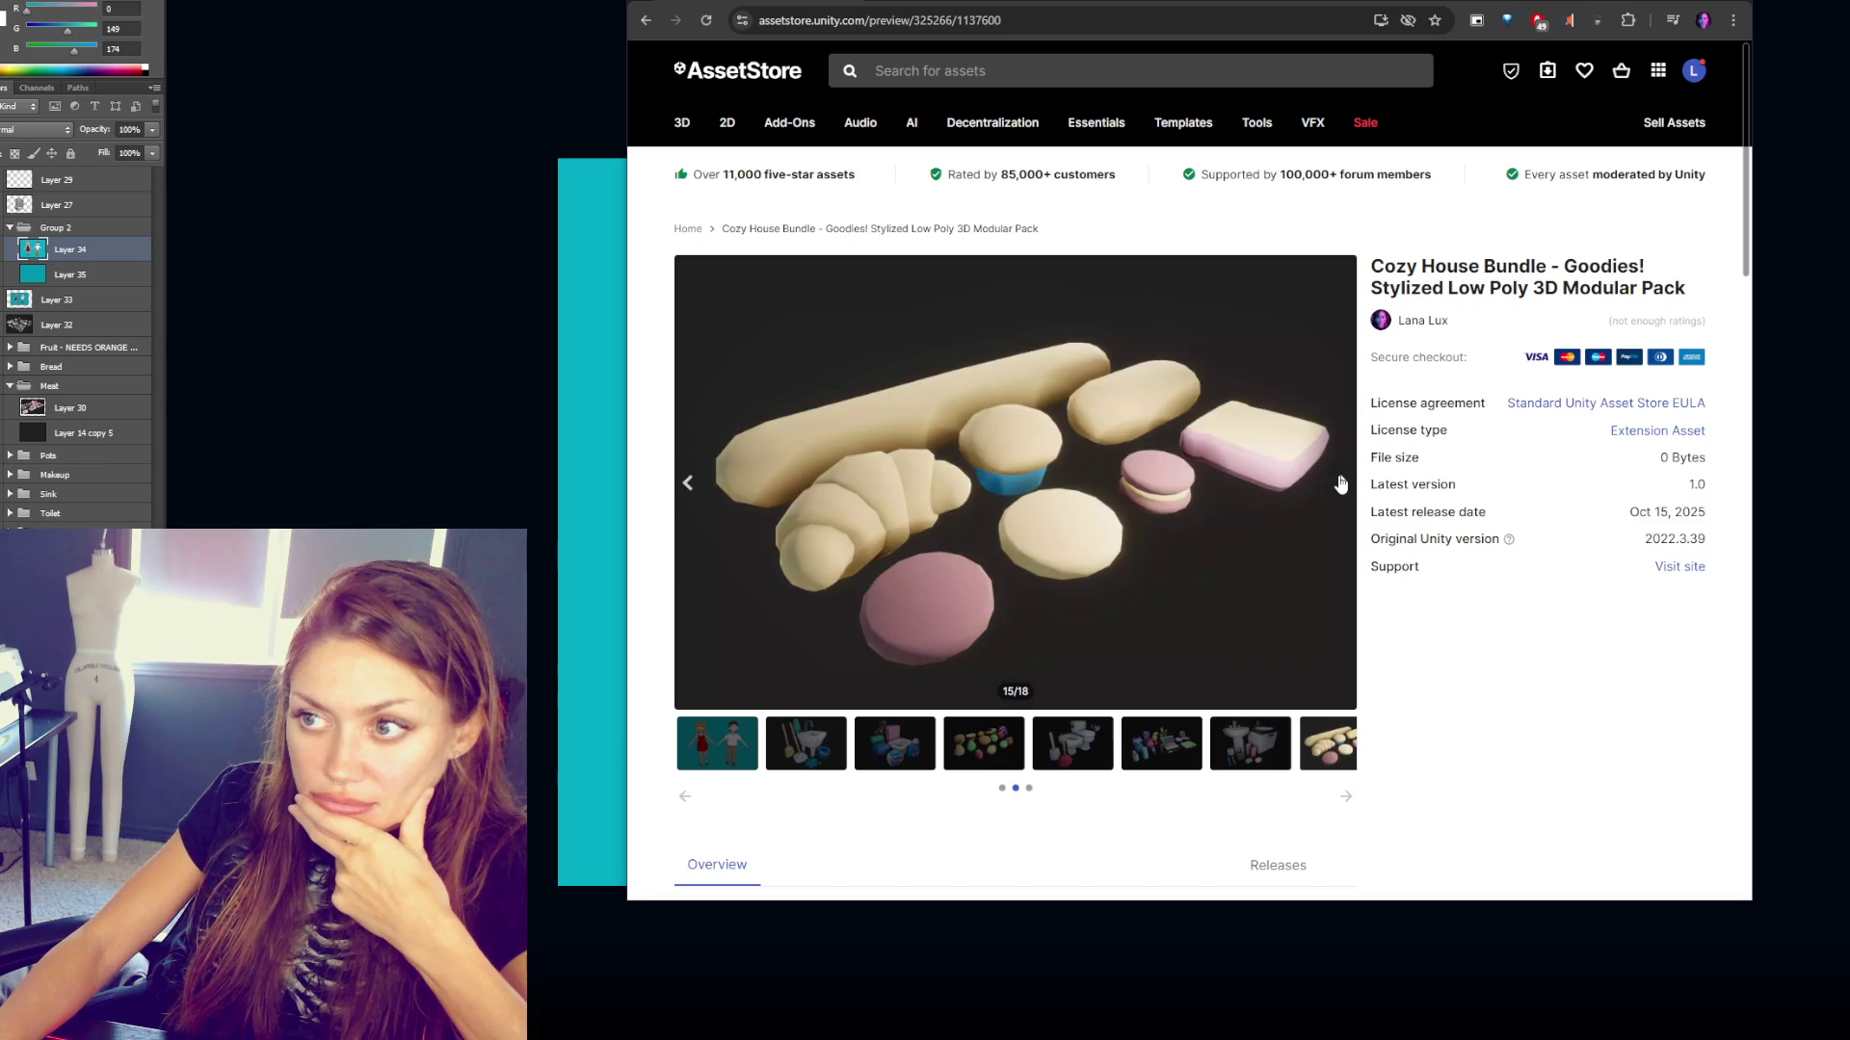
left_click(1340, 483)
left_click(1340, 483)
left_click(1340, 482)
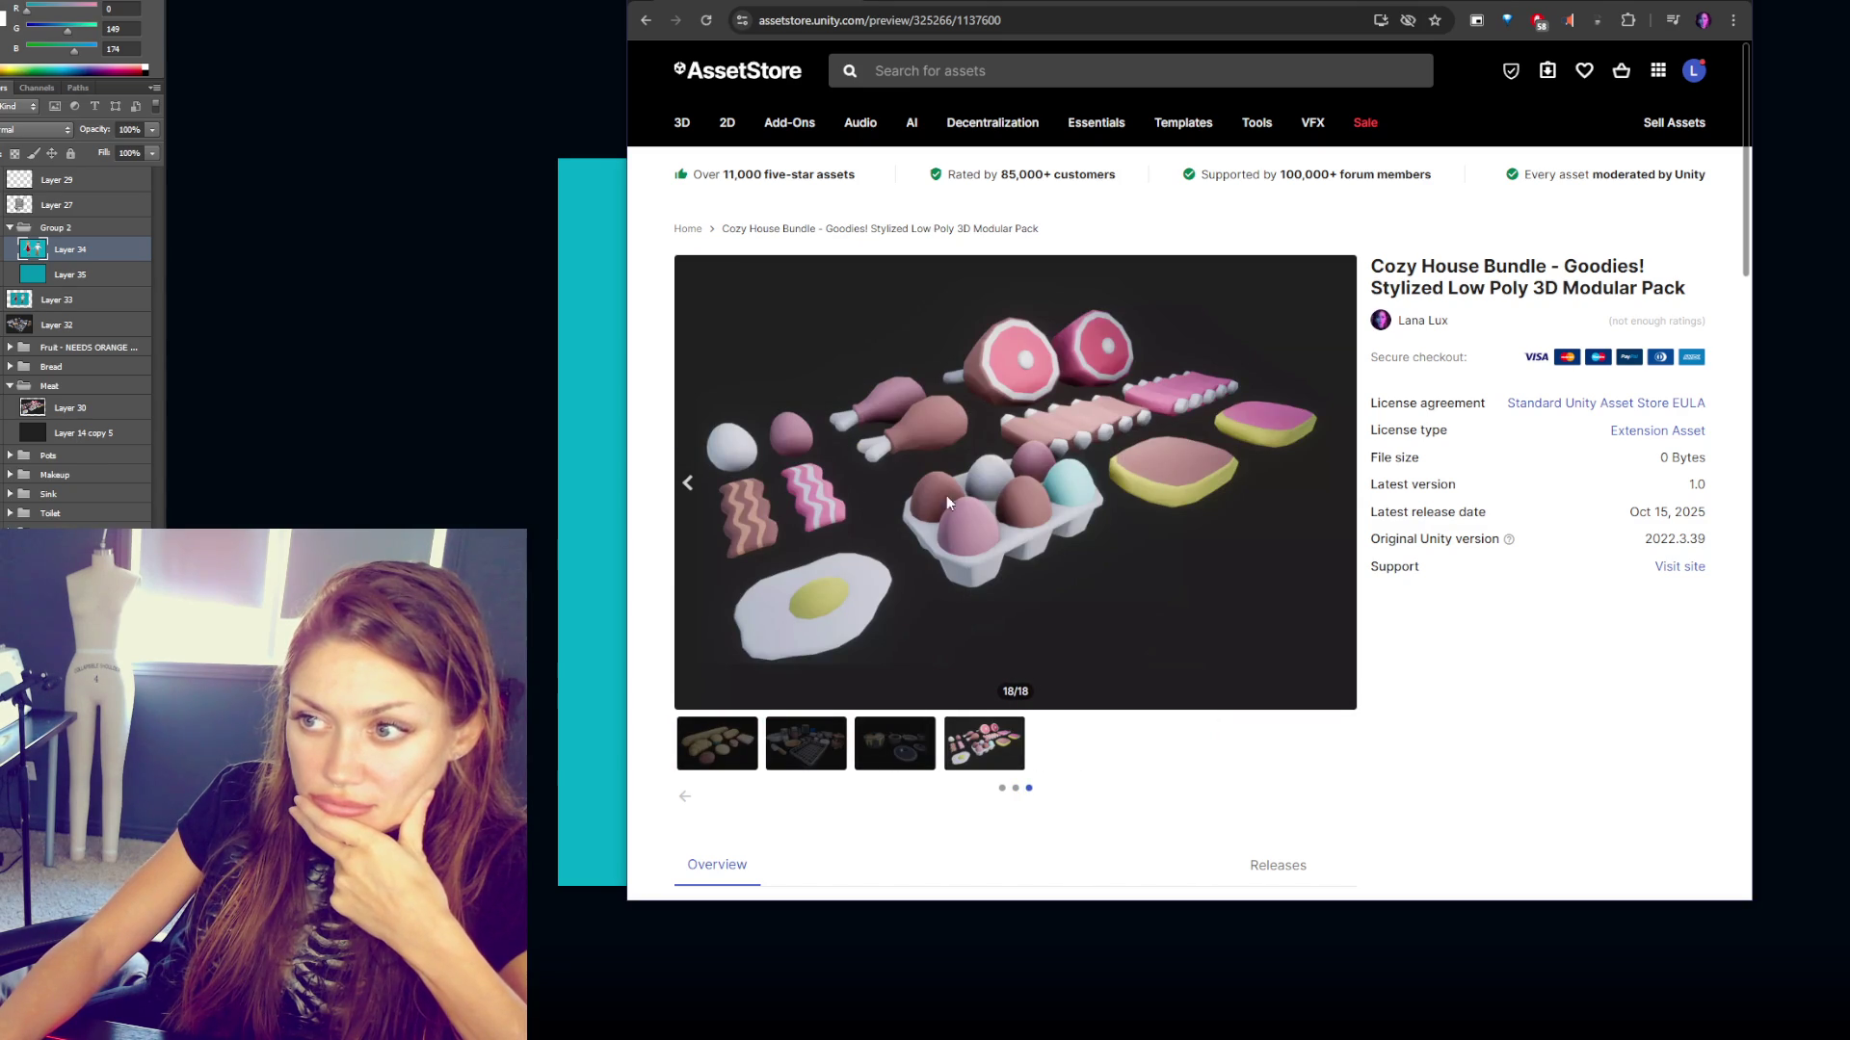
- Return to the first preview page, play the trailer with sound, then pause it
left_click(1002, 789)
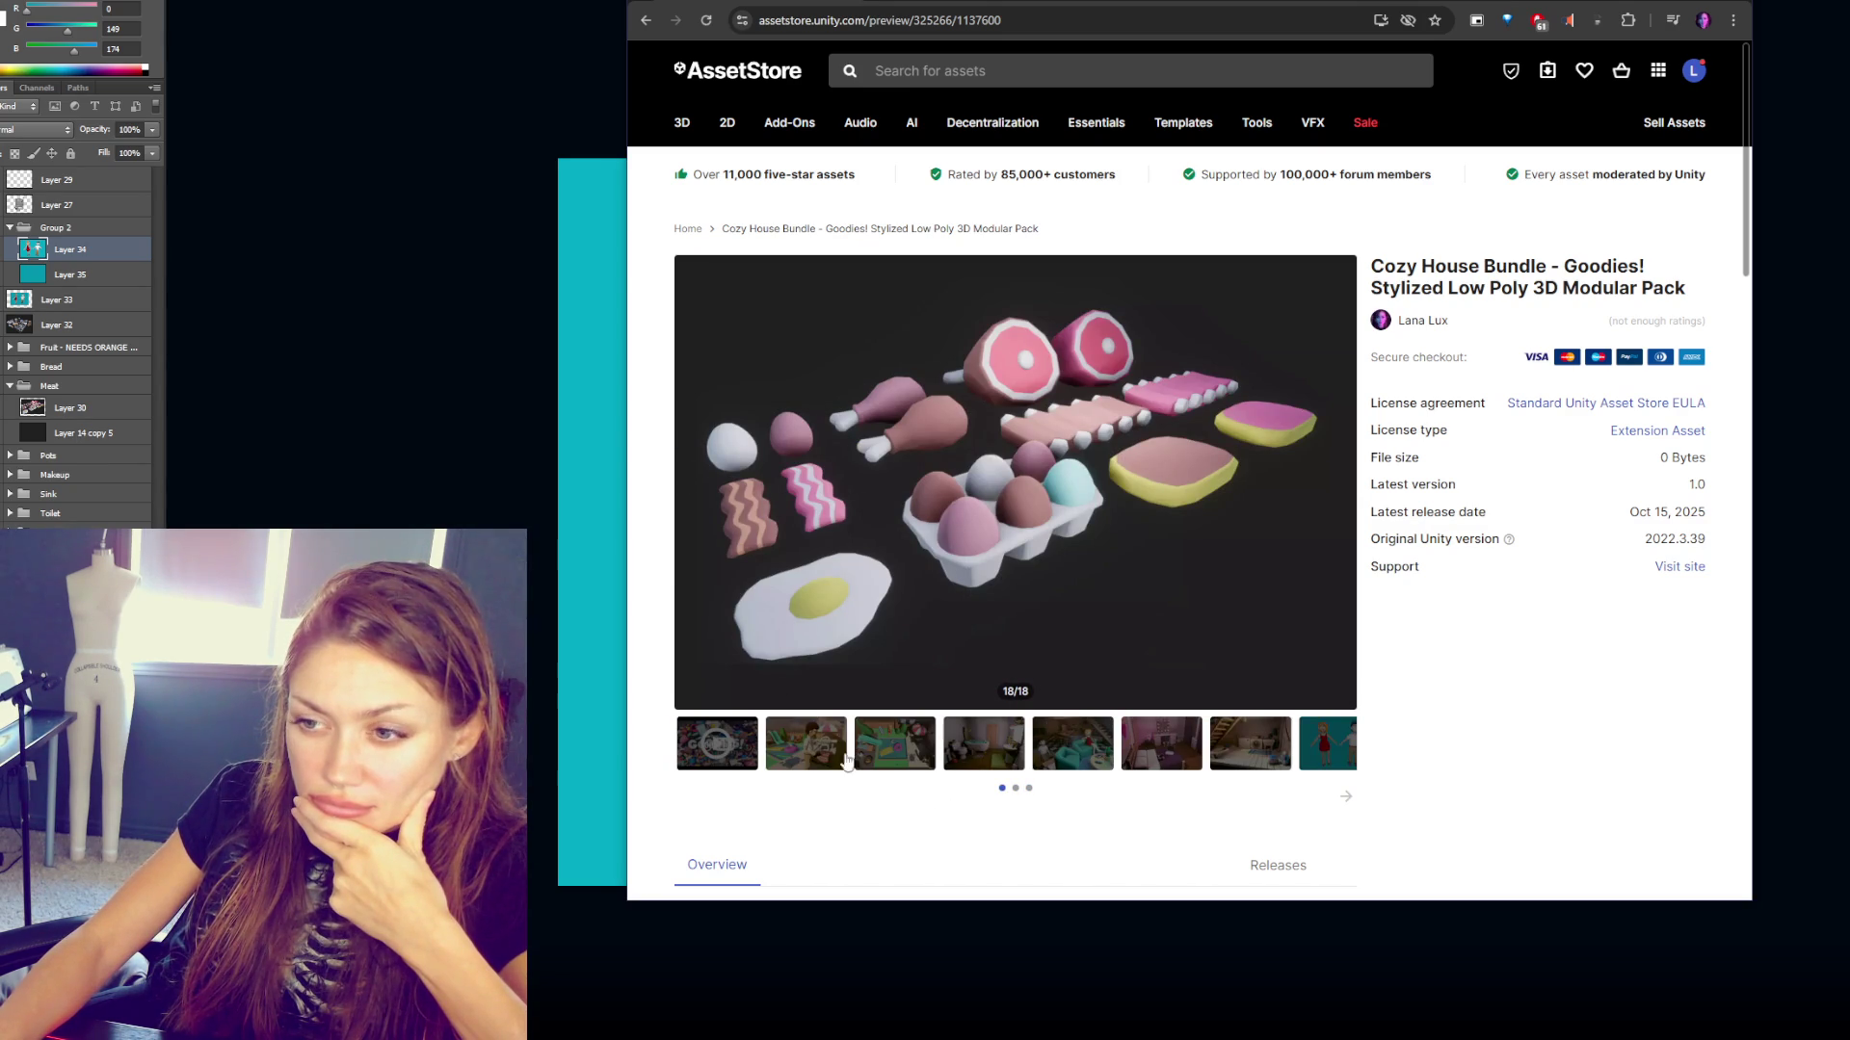
left_click(717, 747)
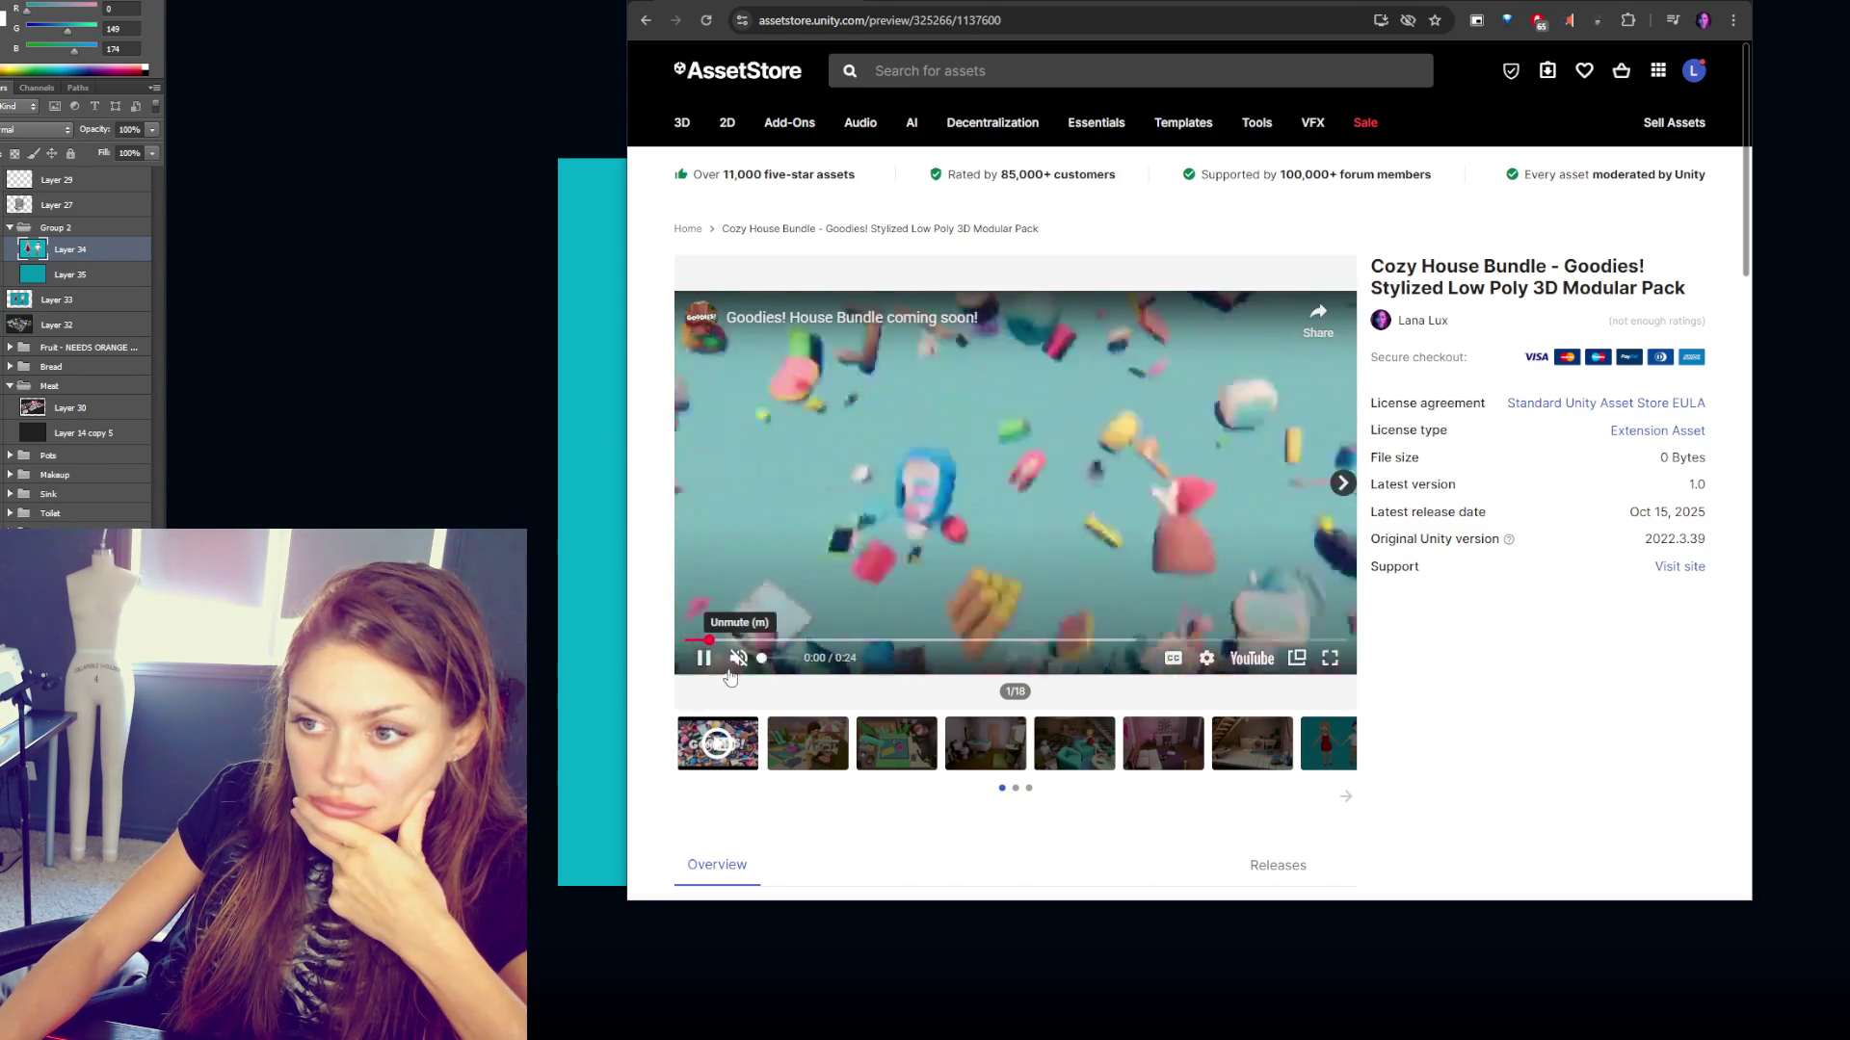
left_click(737, 663)
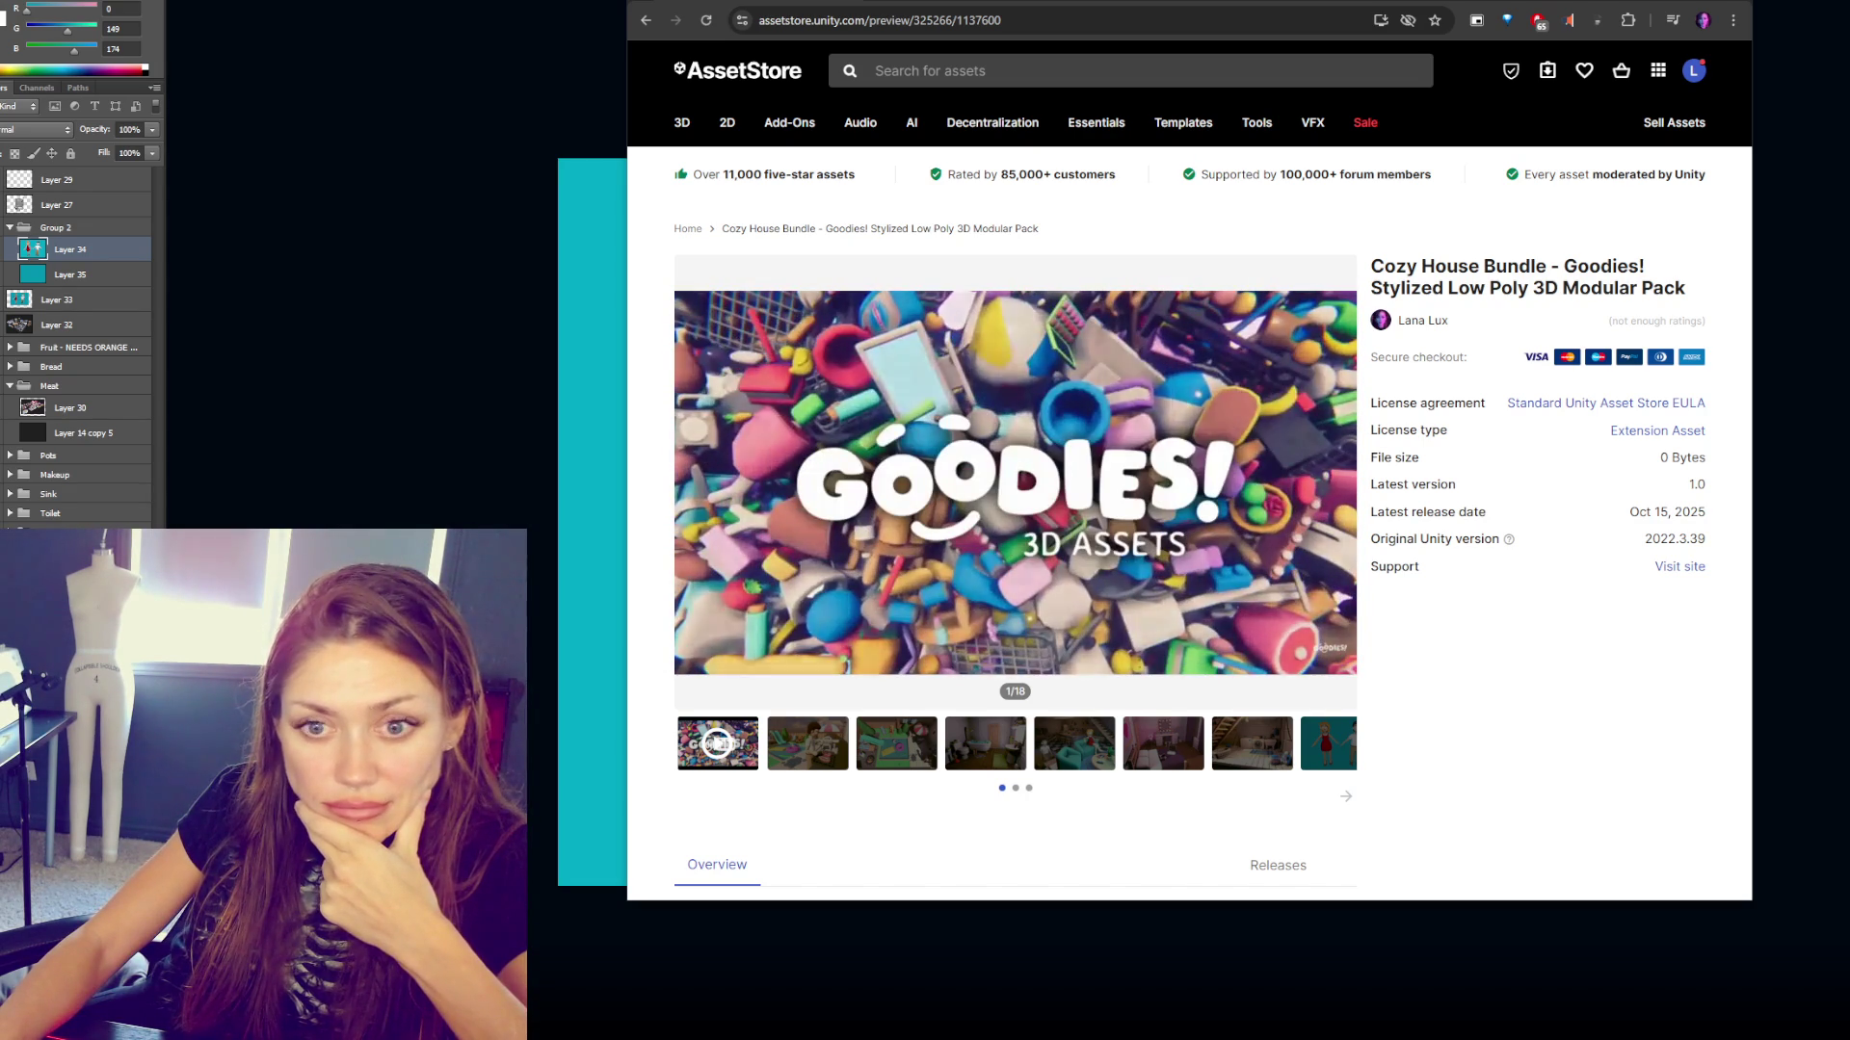
left_click(908, 500)
- Minimize the browser window showing the Cozy House Bundle page
left_click(1734, 4)
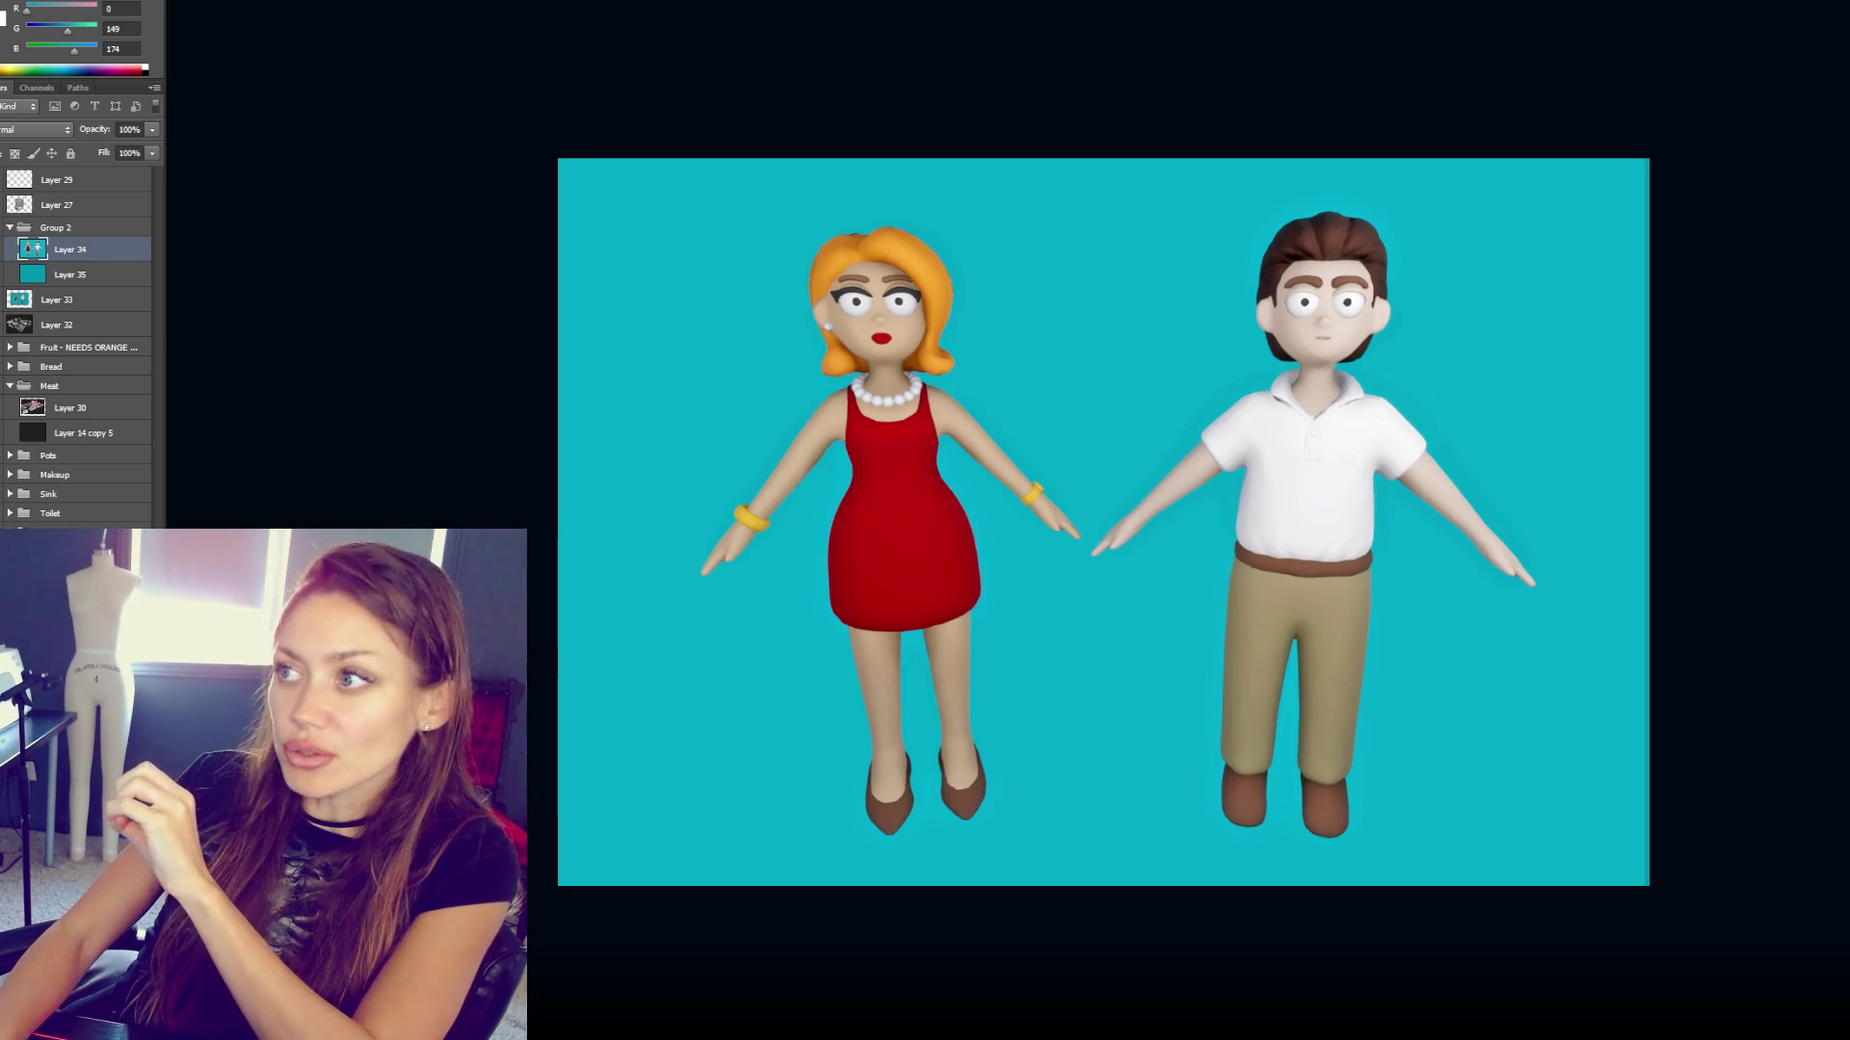
- Dismiss the Photoshop dialog and restore Unity's layout from the maximized Game view
left_click(973, 366)
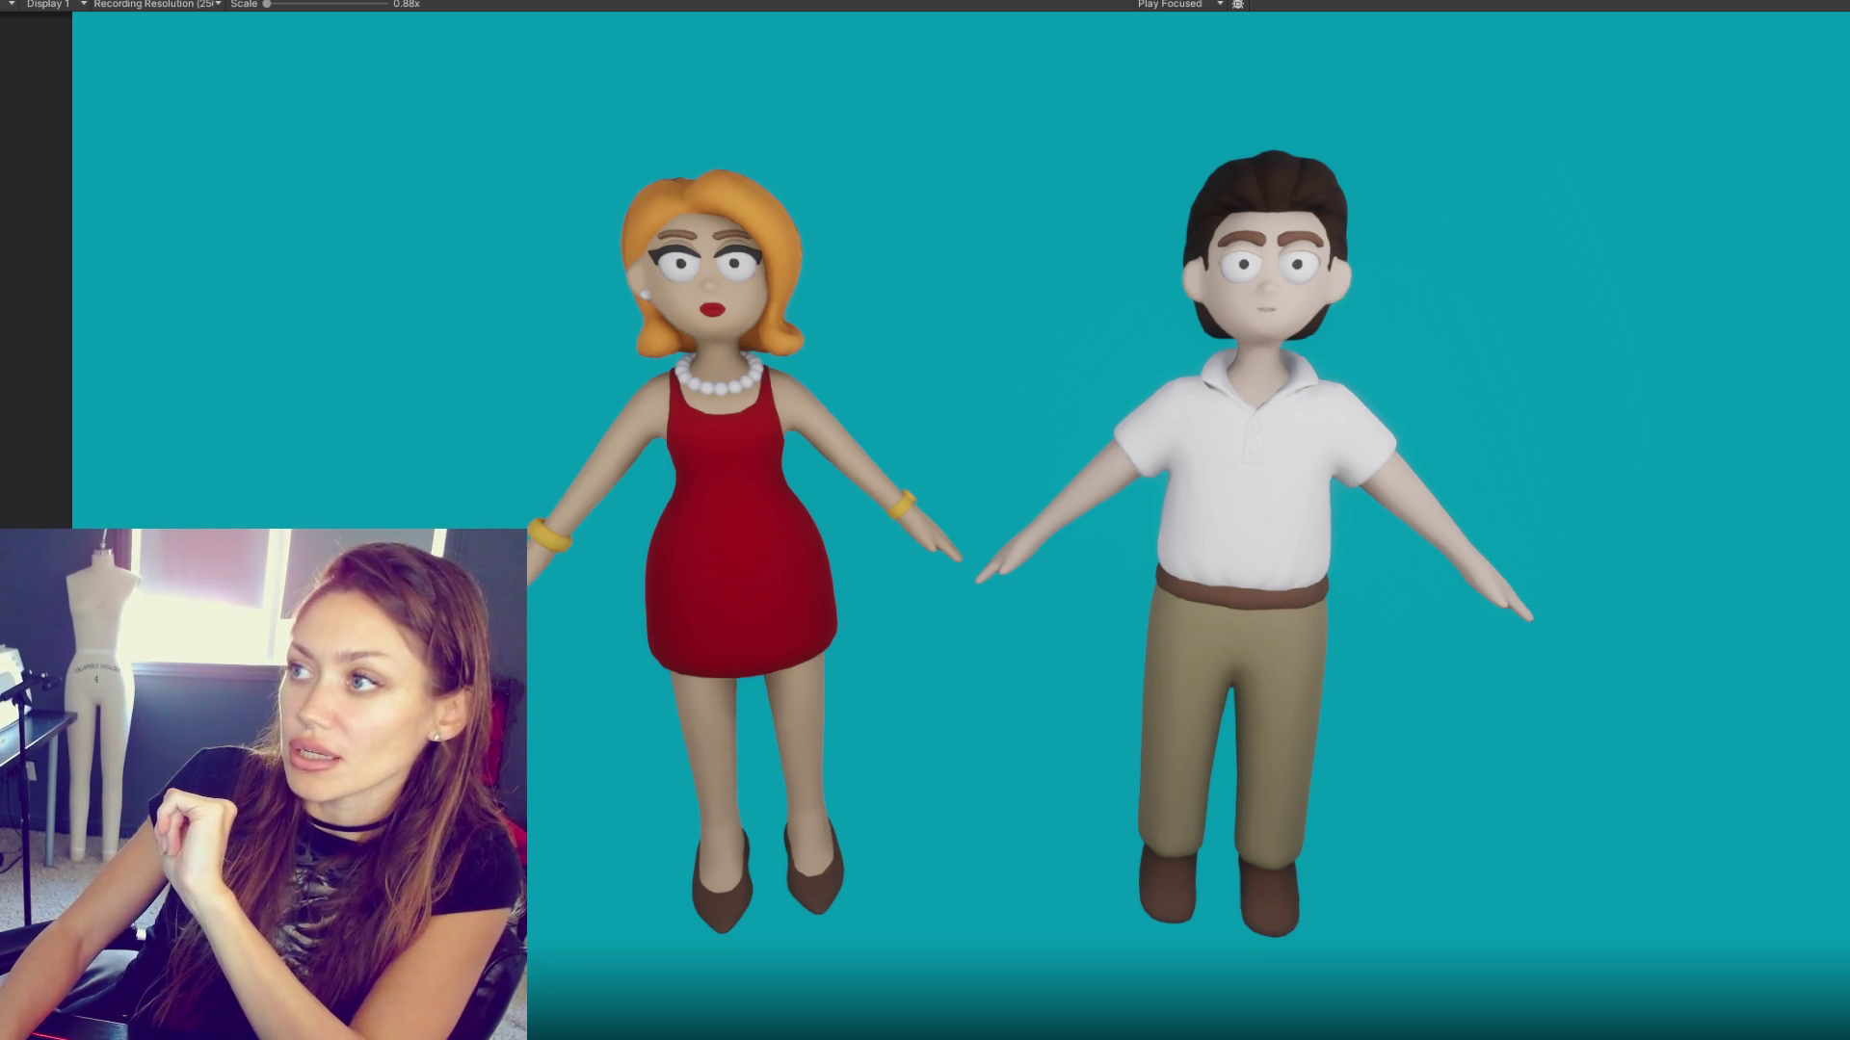
key("ctrl+p")
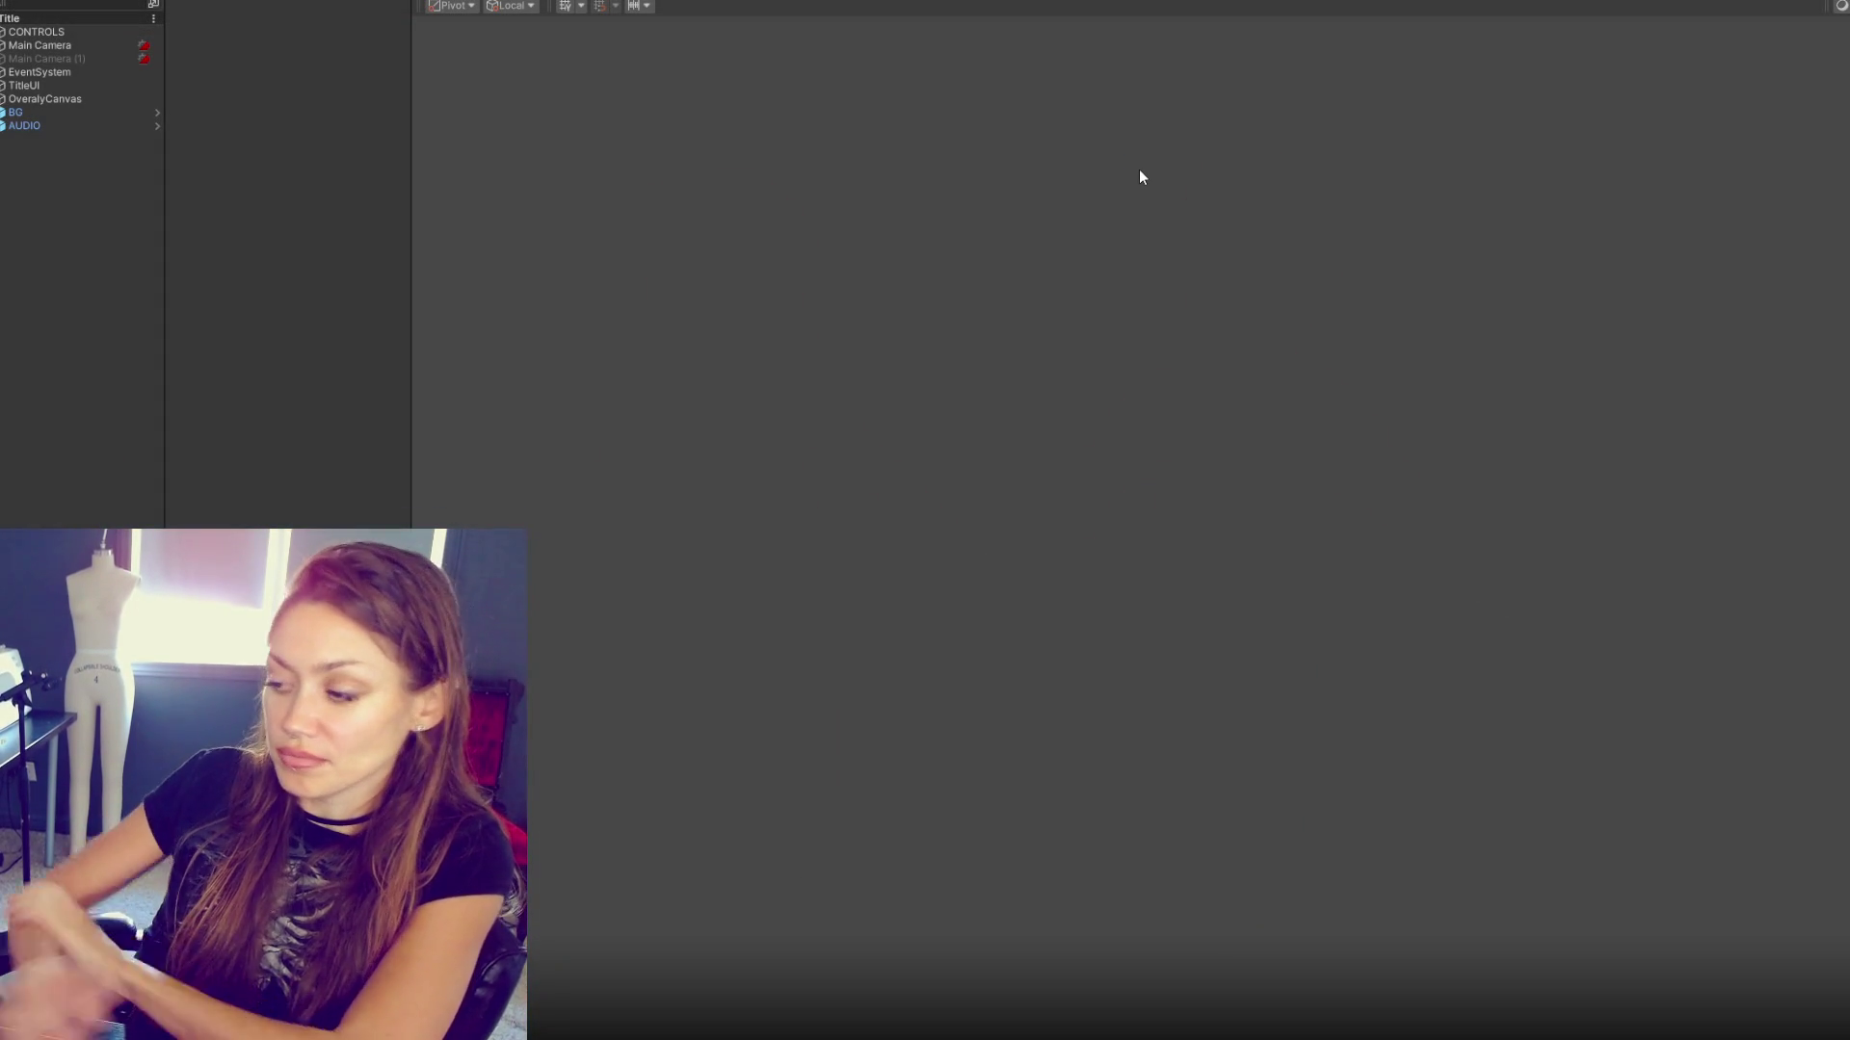
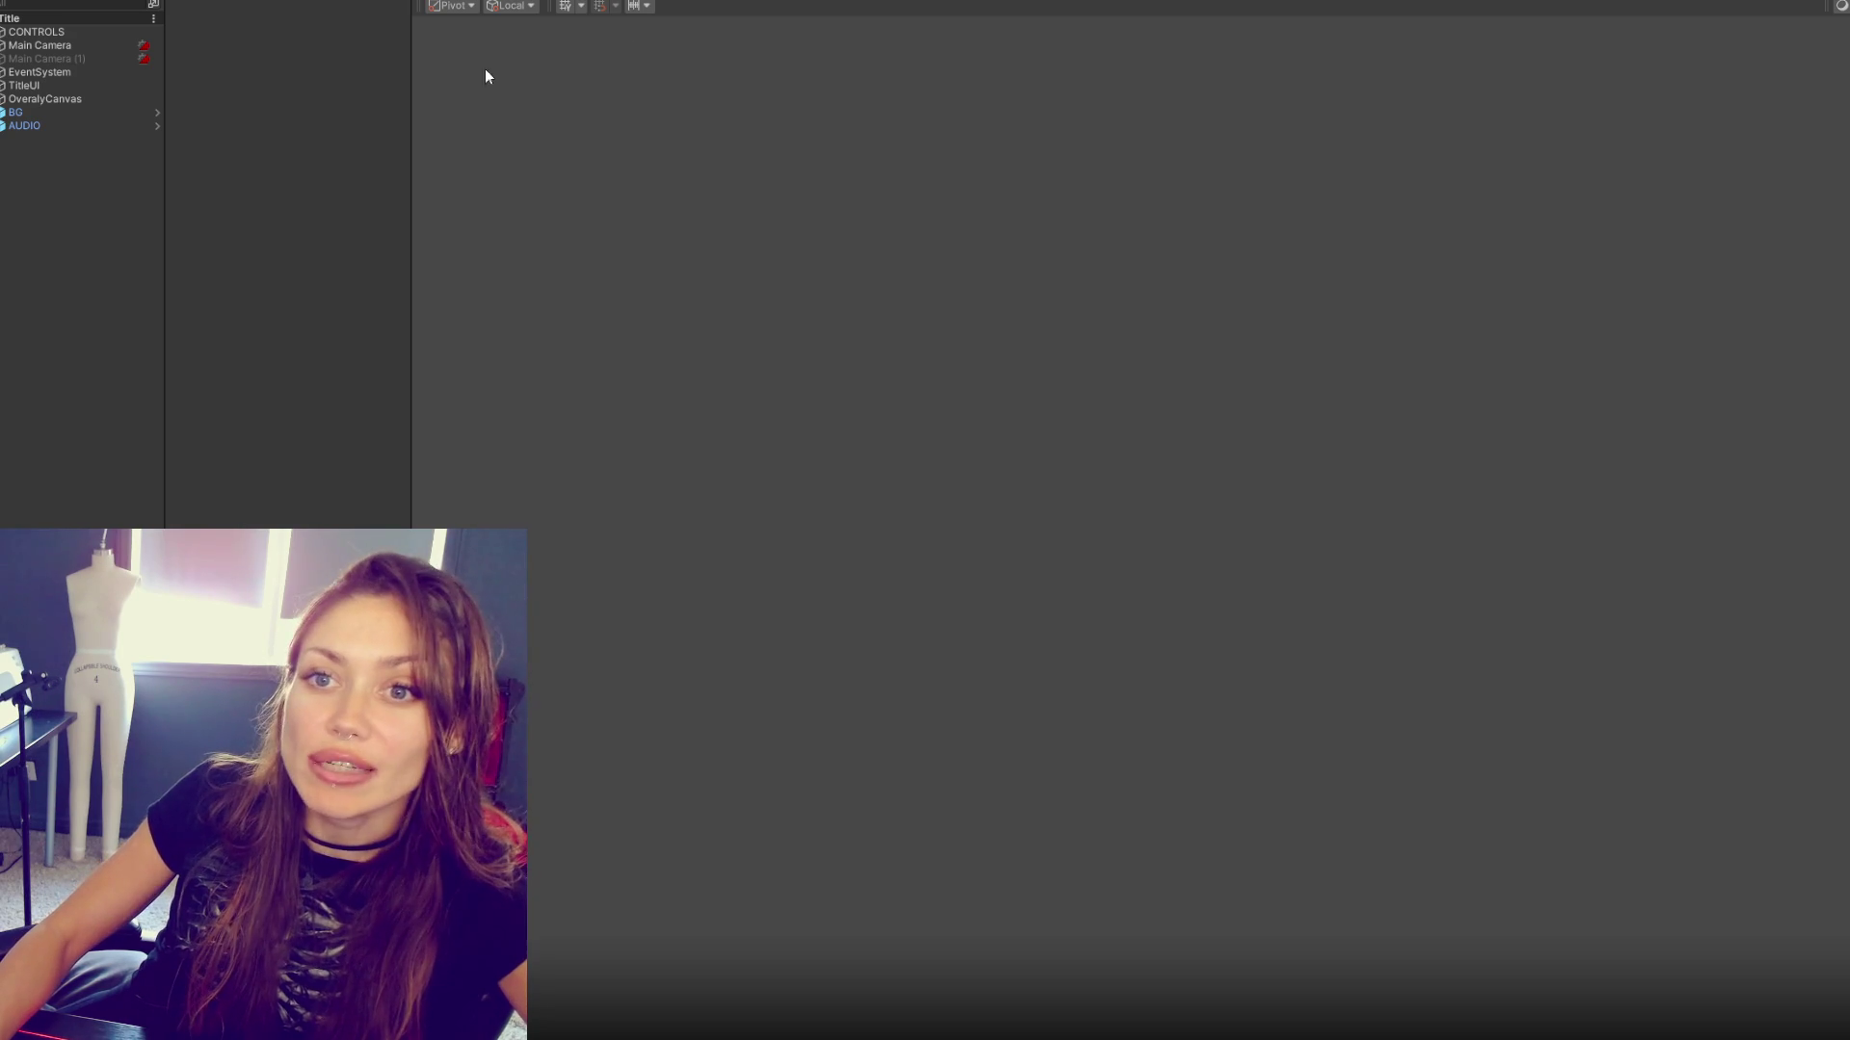
- Resize the Hierarchy and left panels to enlarge the Scene view, then bring up the 'furby original' image results
left_click_drag(161, 181, 179, 197)
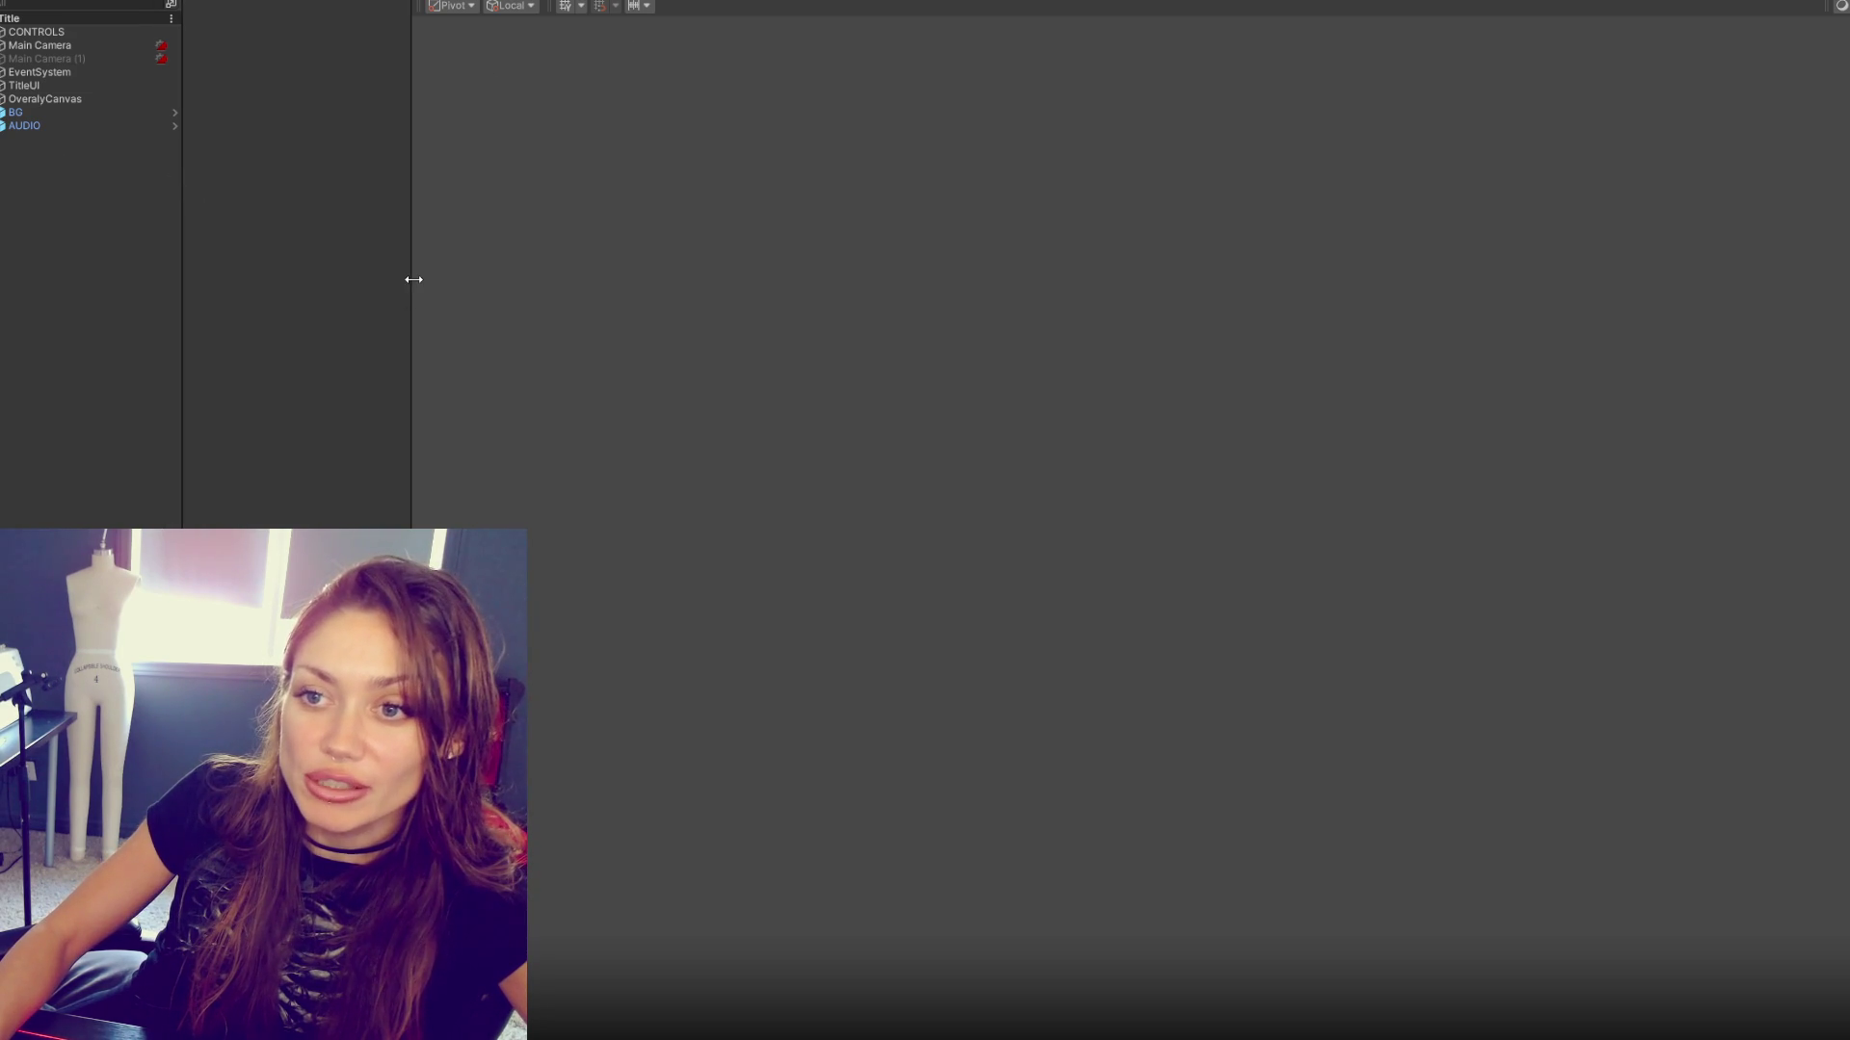
left_click_drag(413, 279, 315, 277)
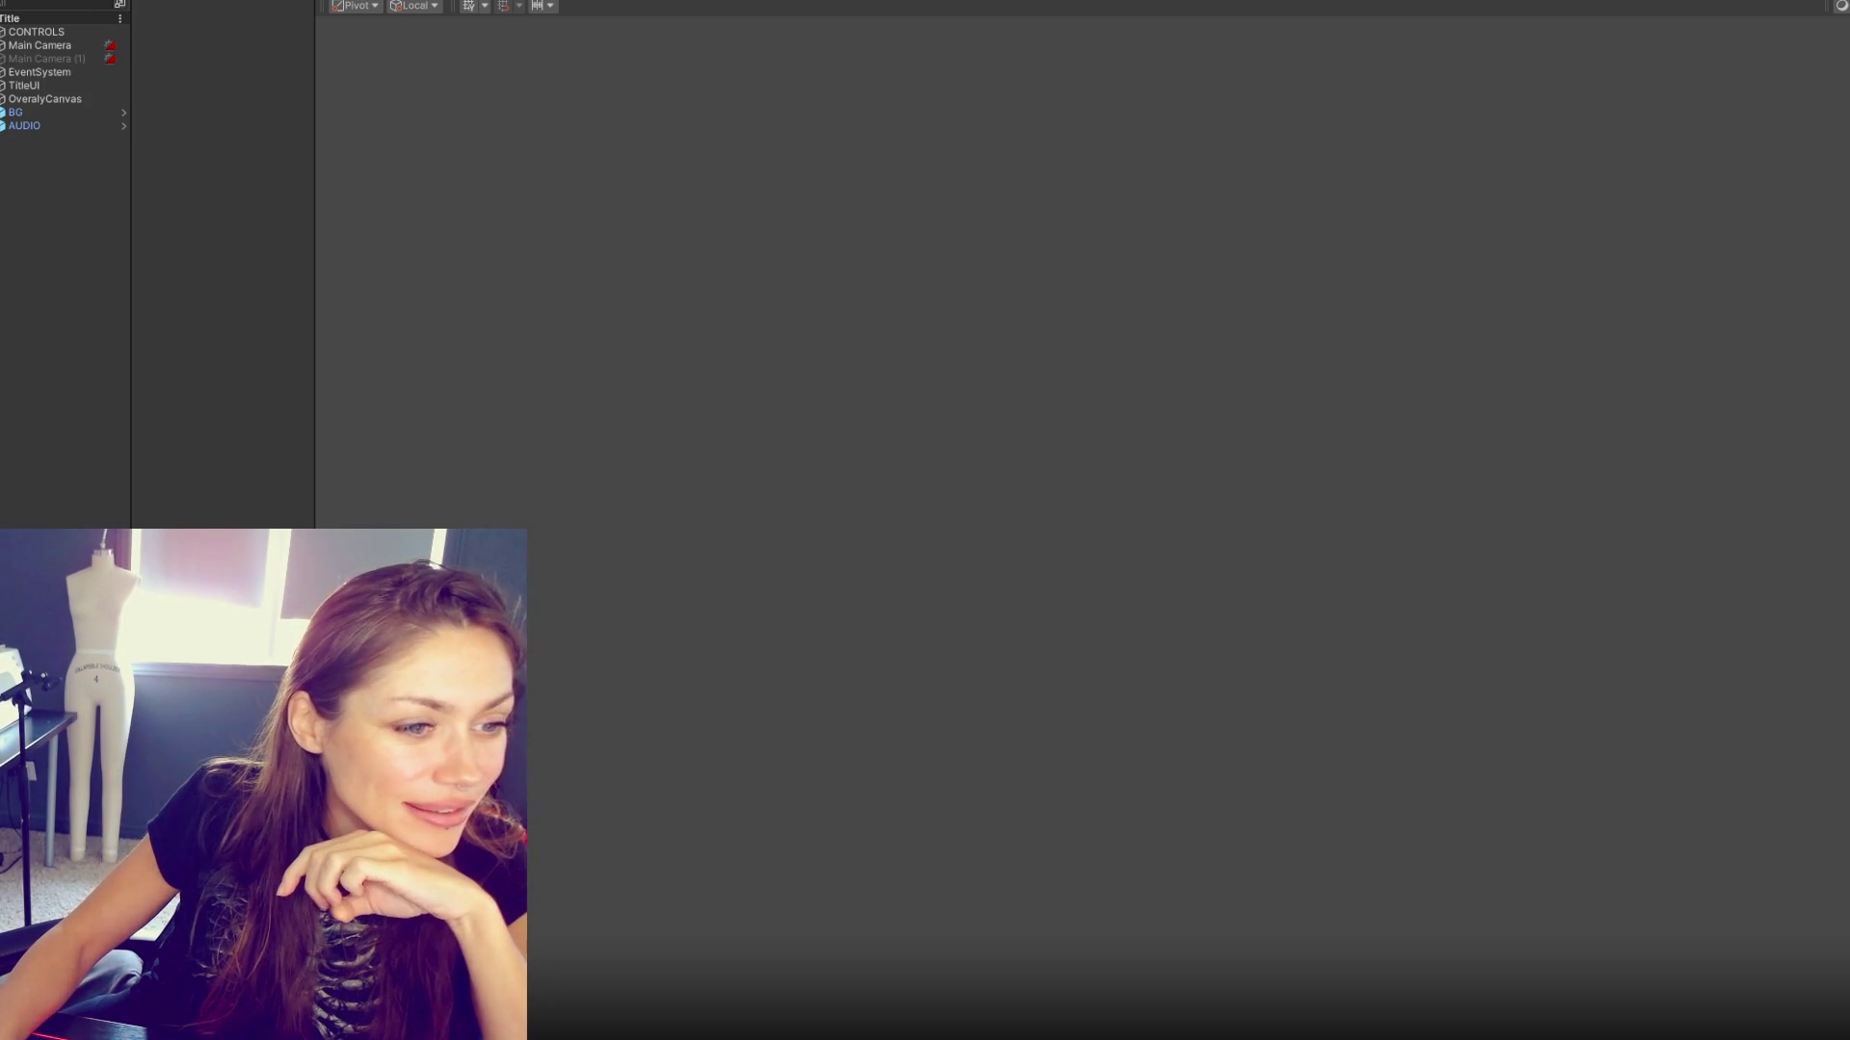
key("alt+Tab")
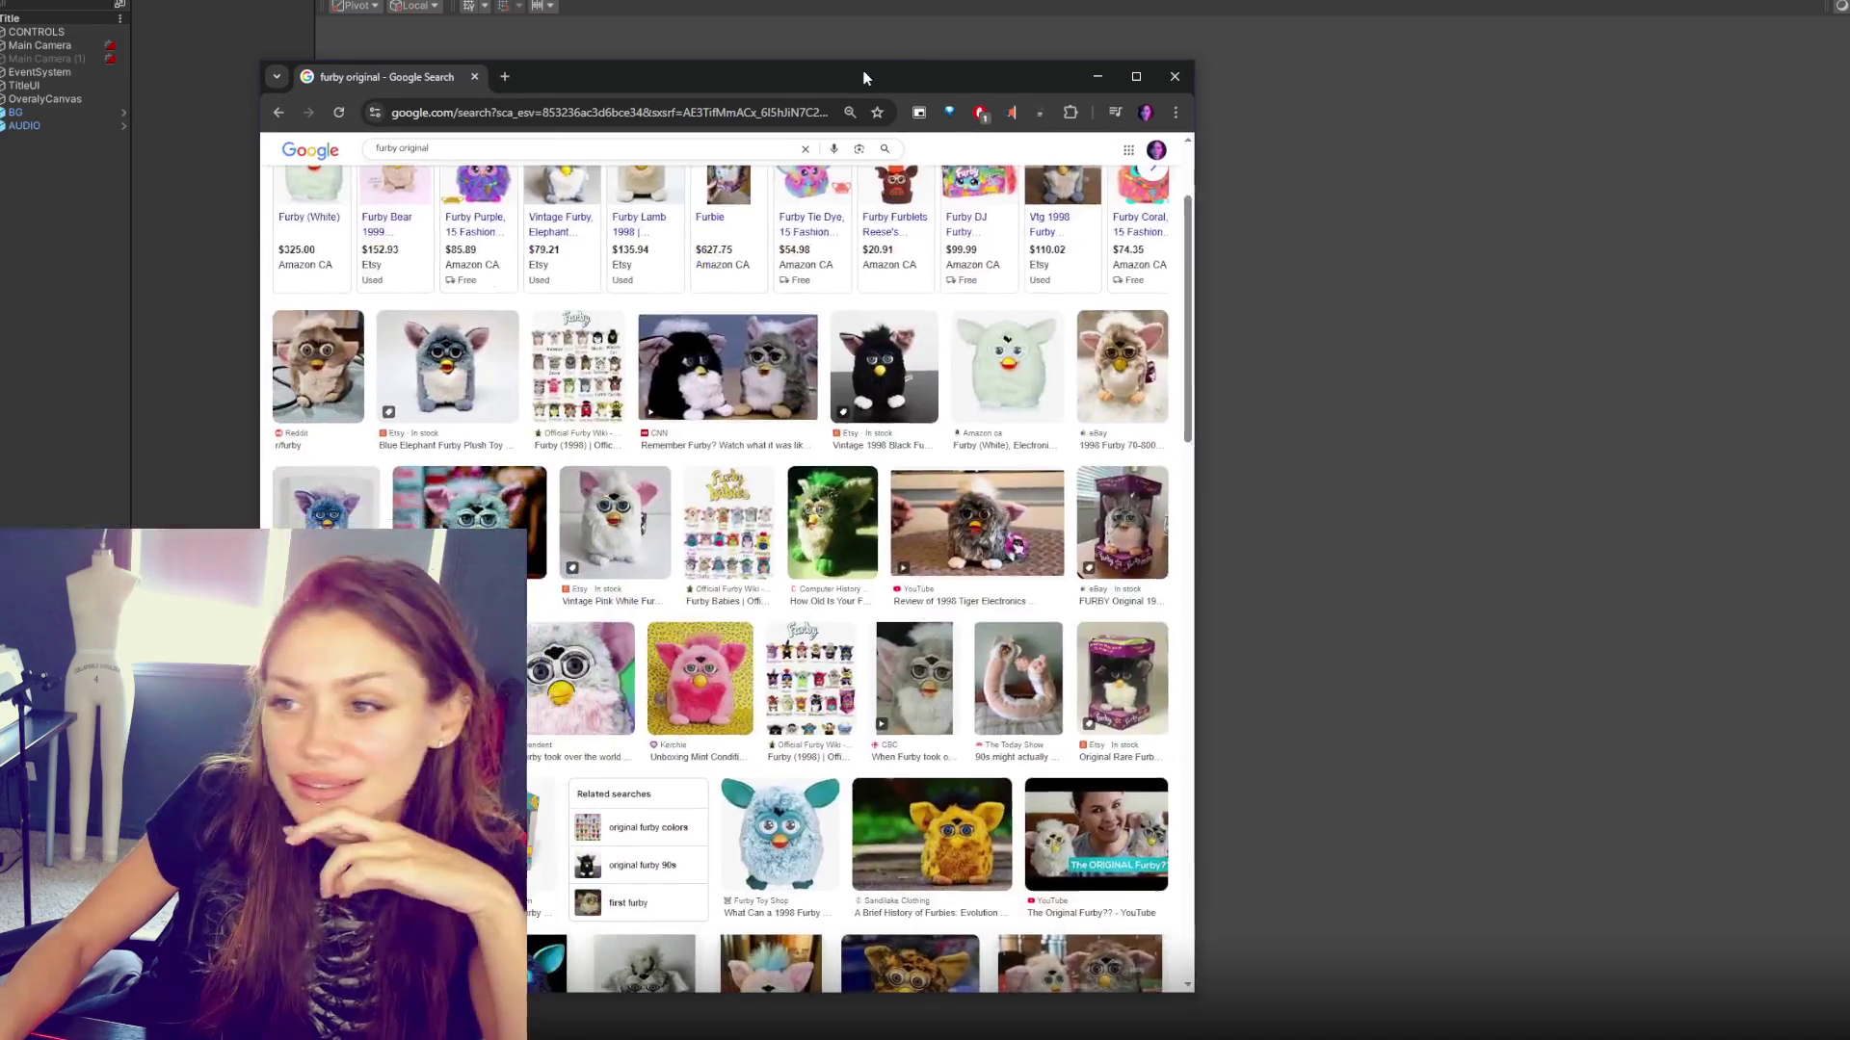
- Maximize the browser and preview the CBC result 'When Furby took over the holiday season in 1998'
left_click(445, 366)
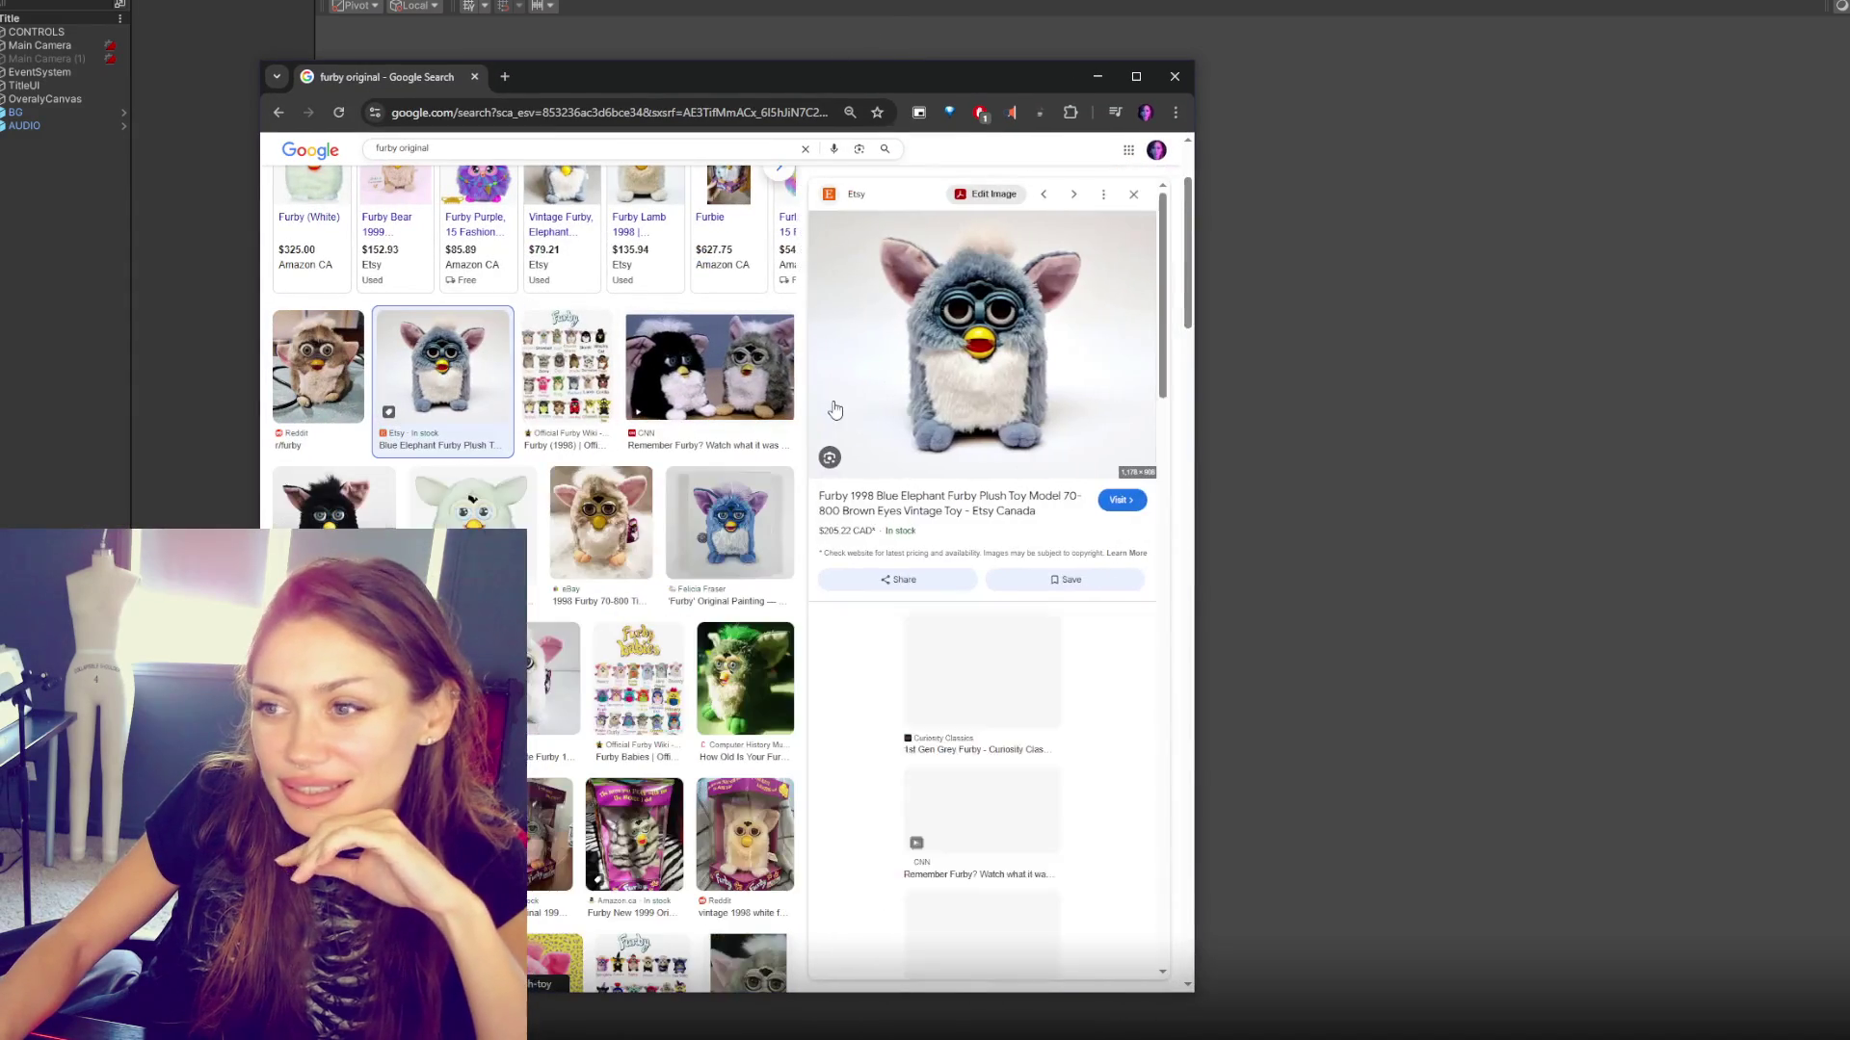
left_click(1136, 77)
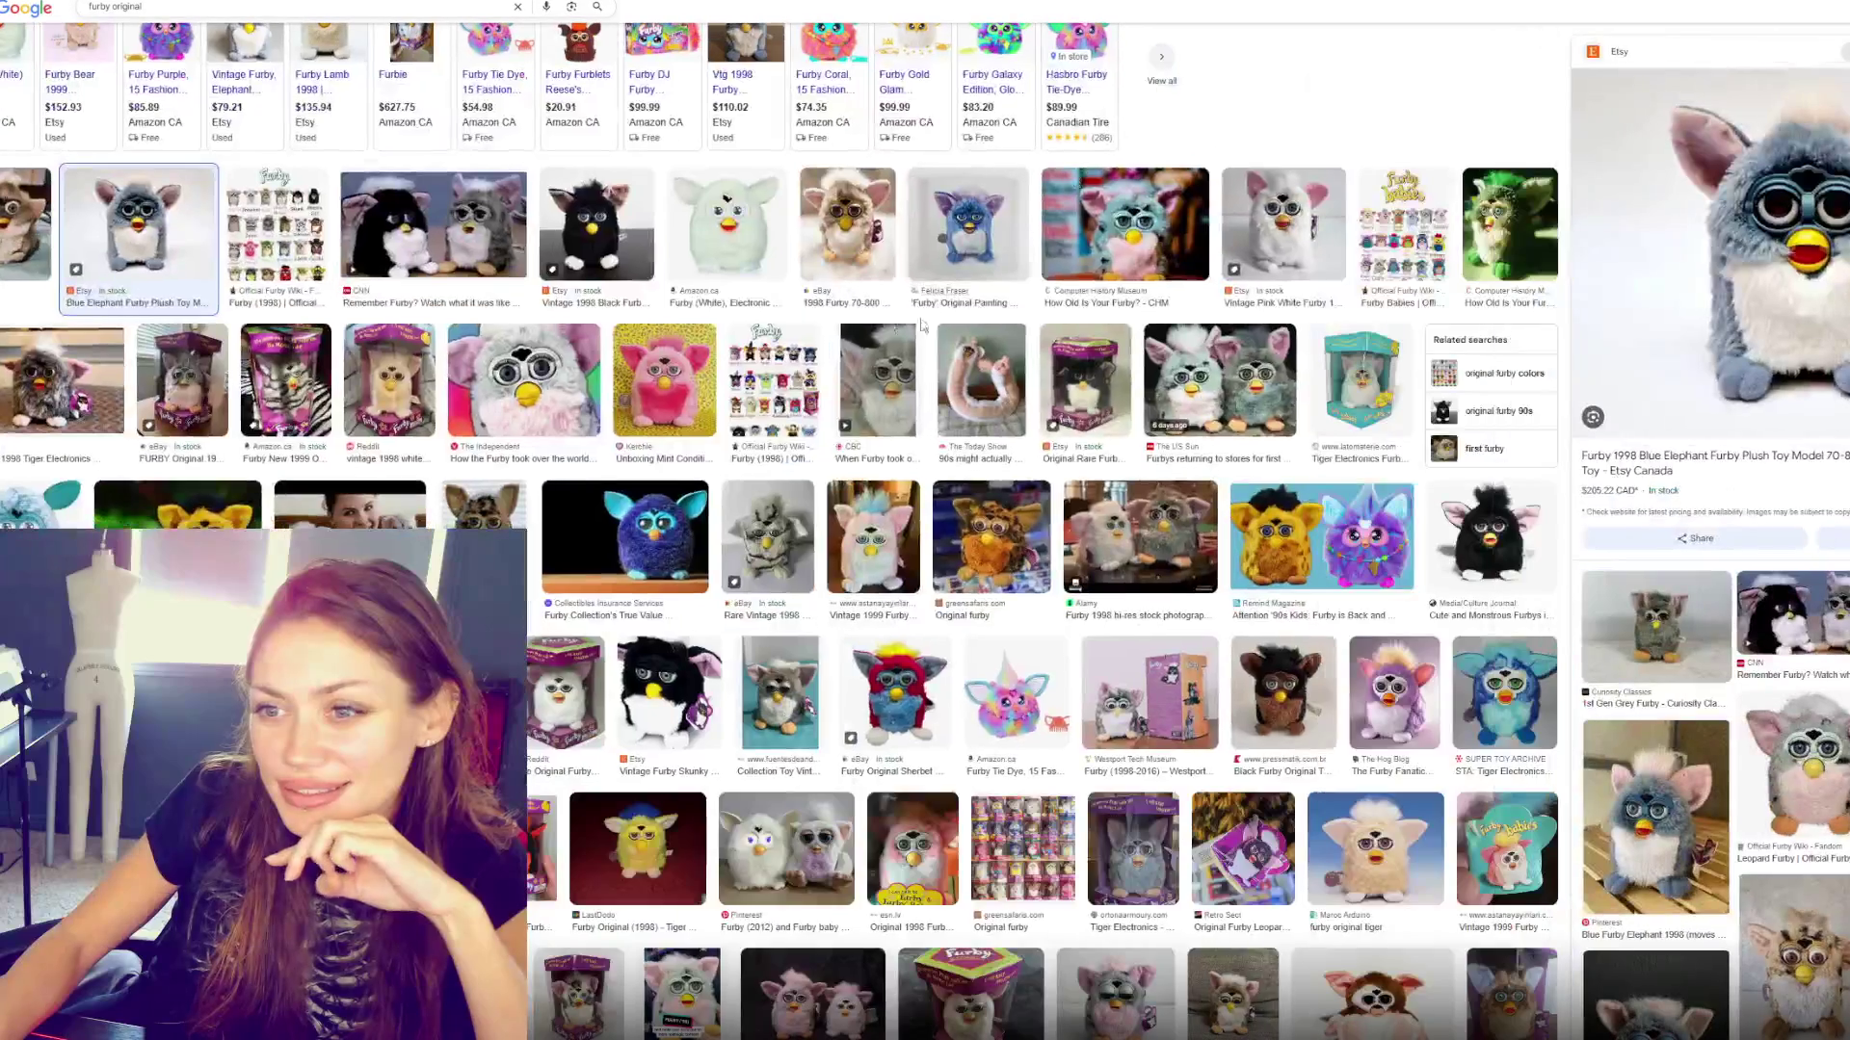
left_click(896, 383)
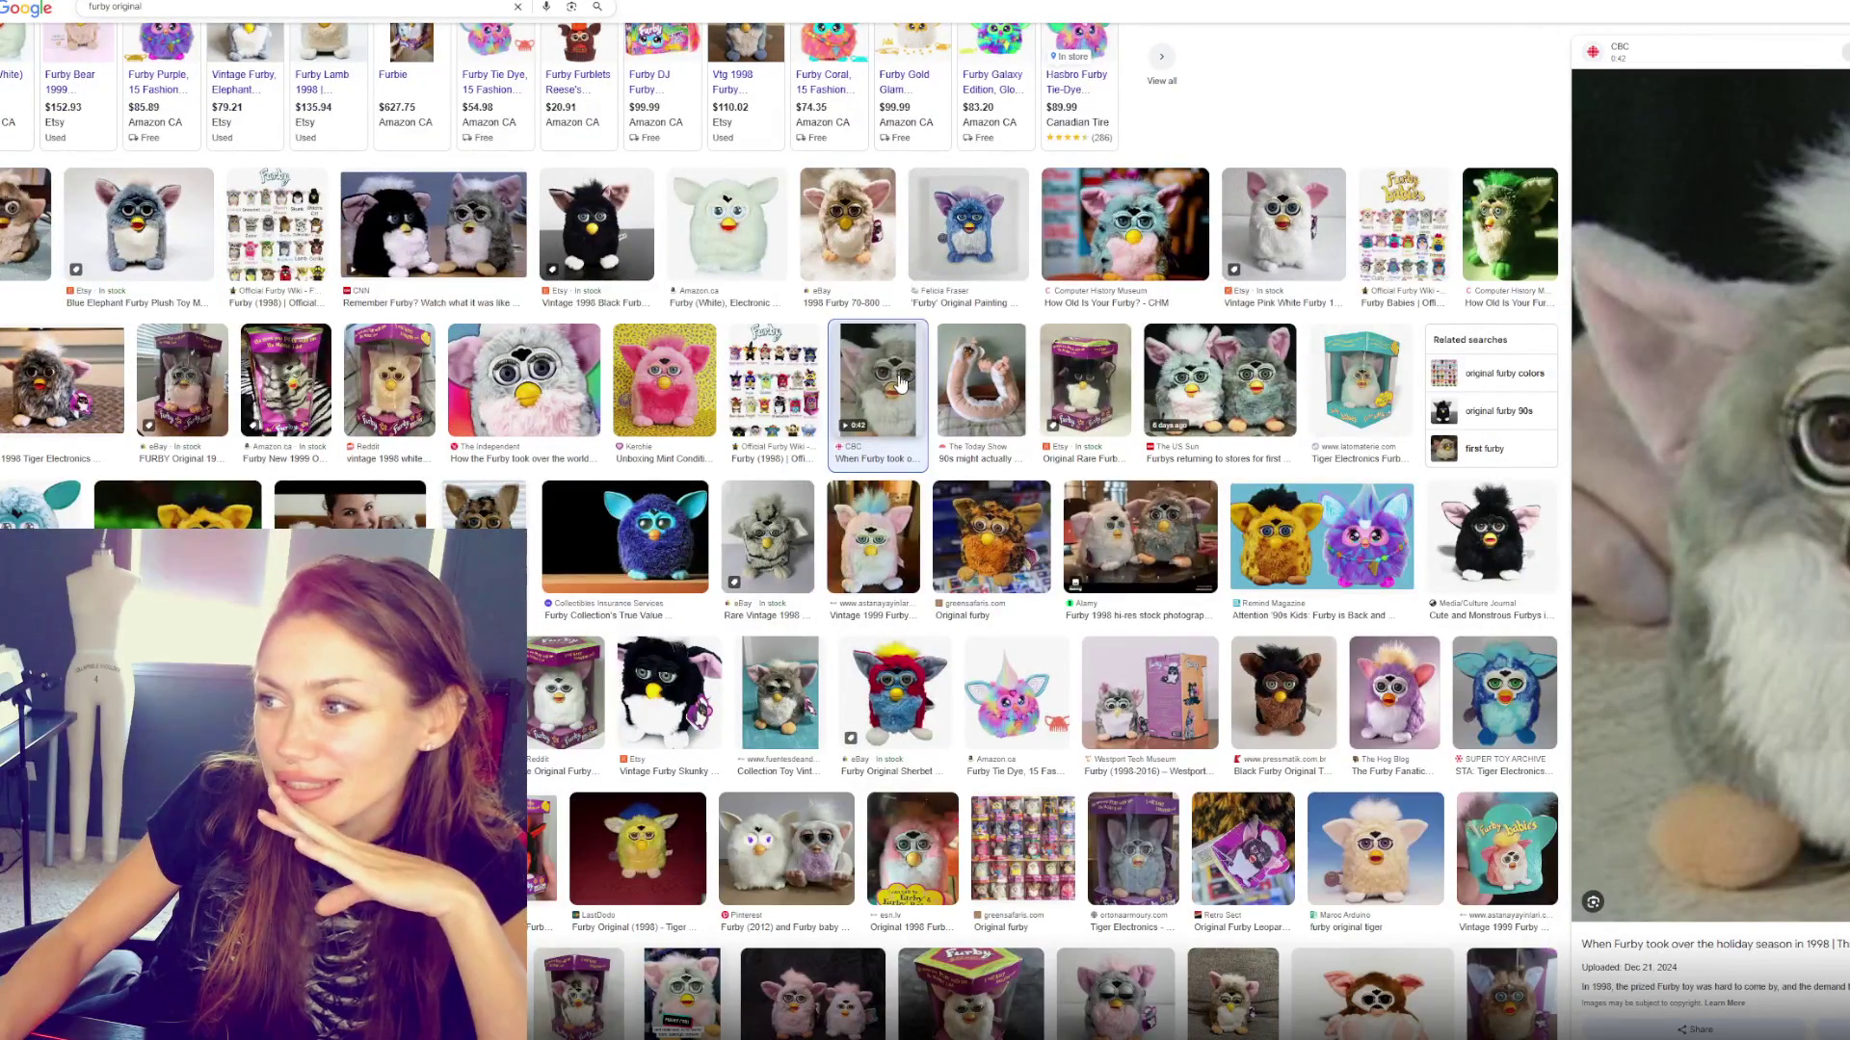